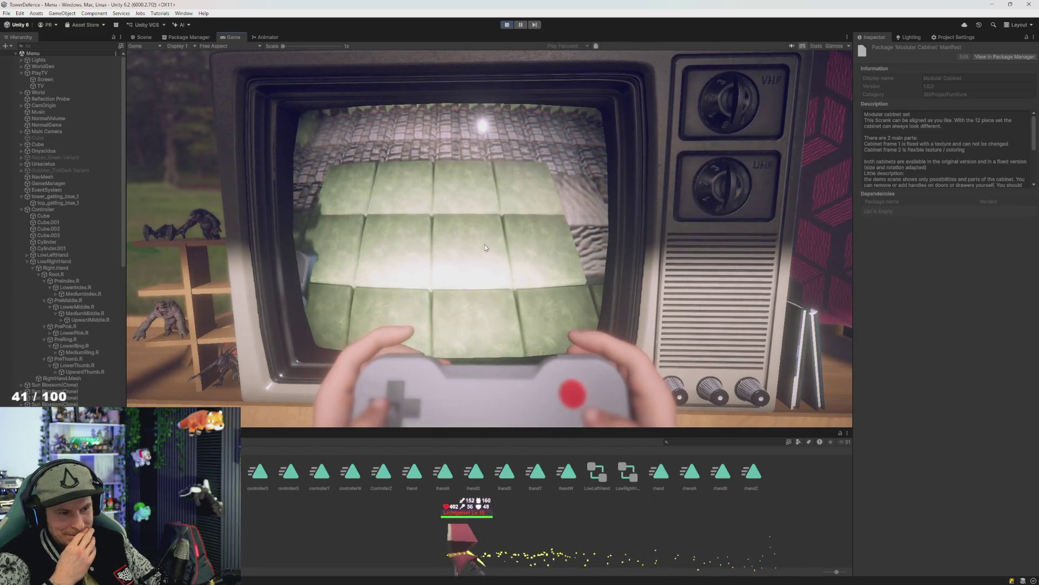
# Stop Play mode, select RightHand.Mesh, and open the Animation window with Ctrl+6
pyautogui.click(507, 25)
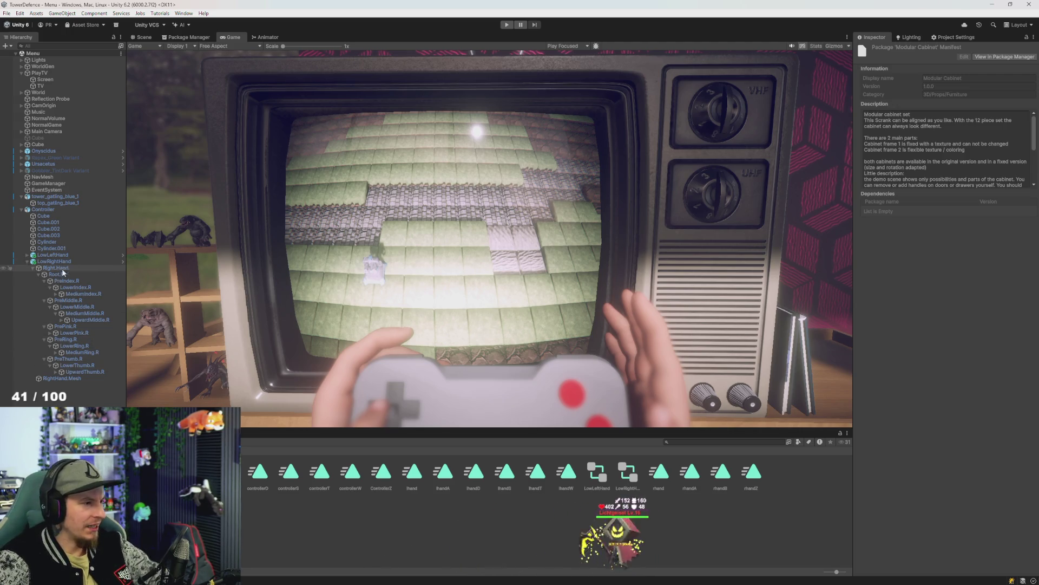
pyautogui.click(62, 378)
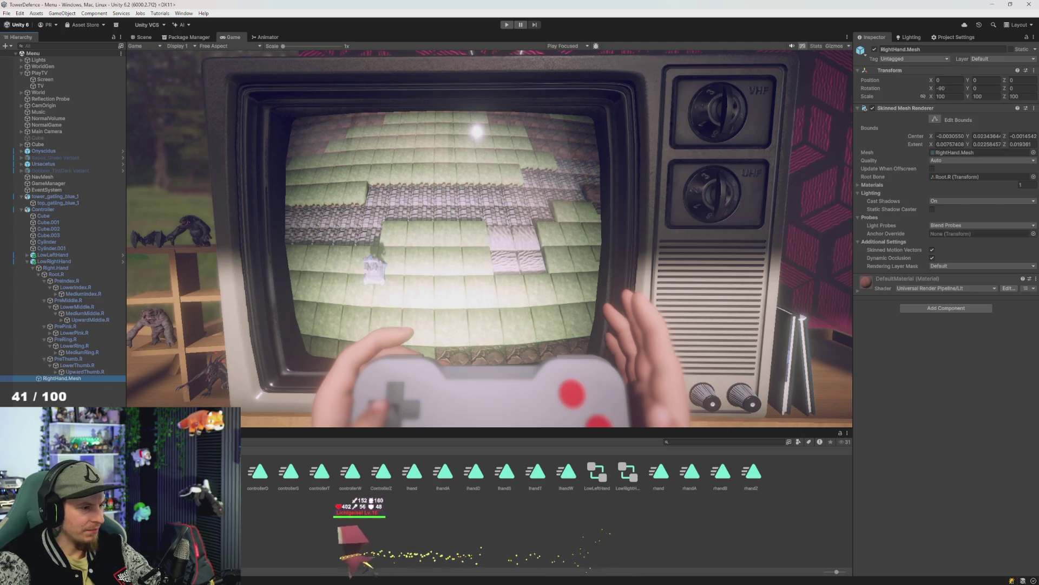
pyautogui.hotkey('ctrl', '6')
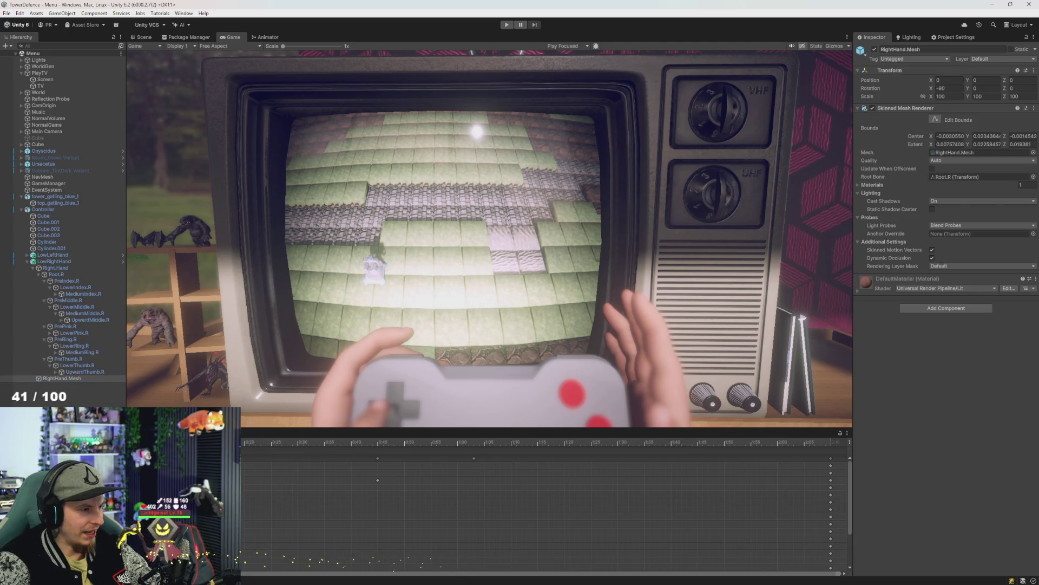
# Widen the Inspector and return to the Scene view showing the right-hand mesh
pyautogui.scroll(-2, 541, 514)
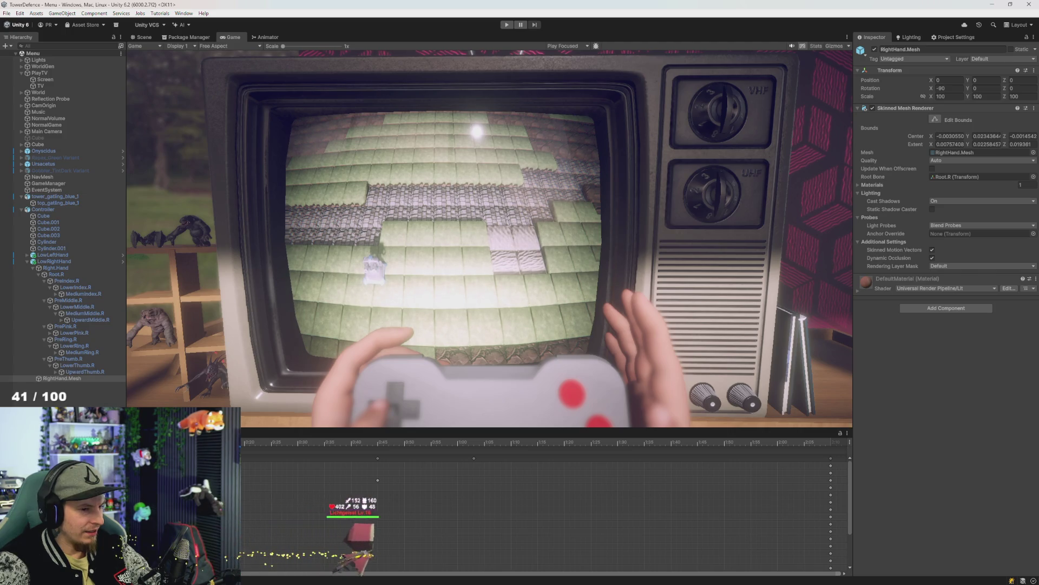
pyautogui.scroll(-1, 541, 514)
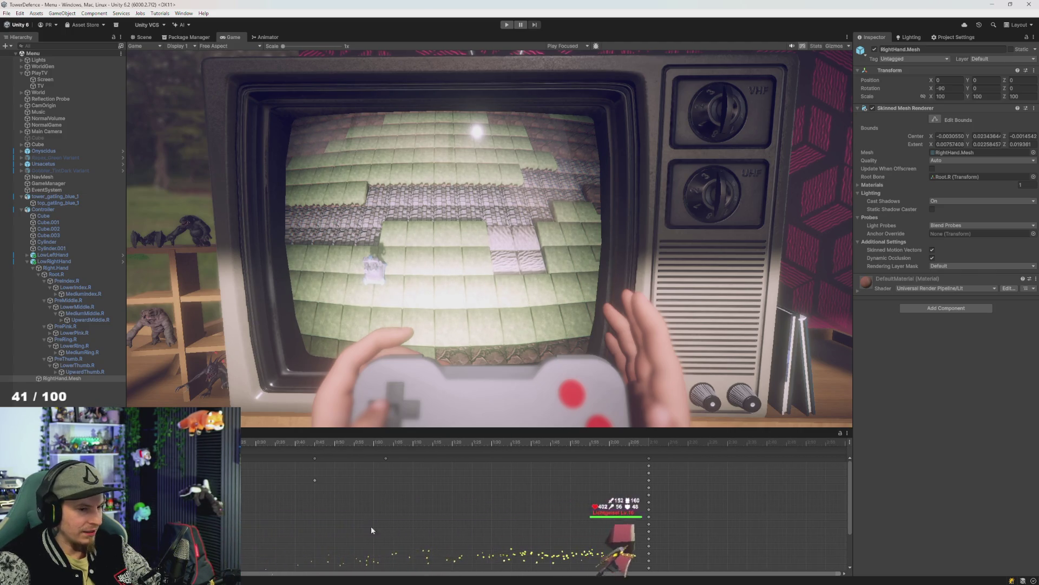
pyautogui.moveTo(853, 546); pyautogui.dragTo(835, 545)
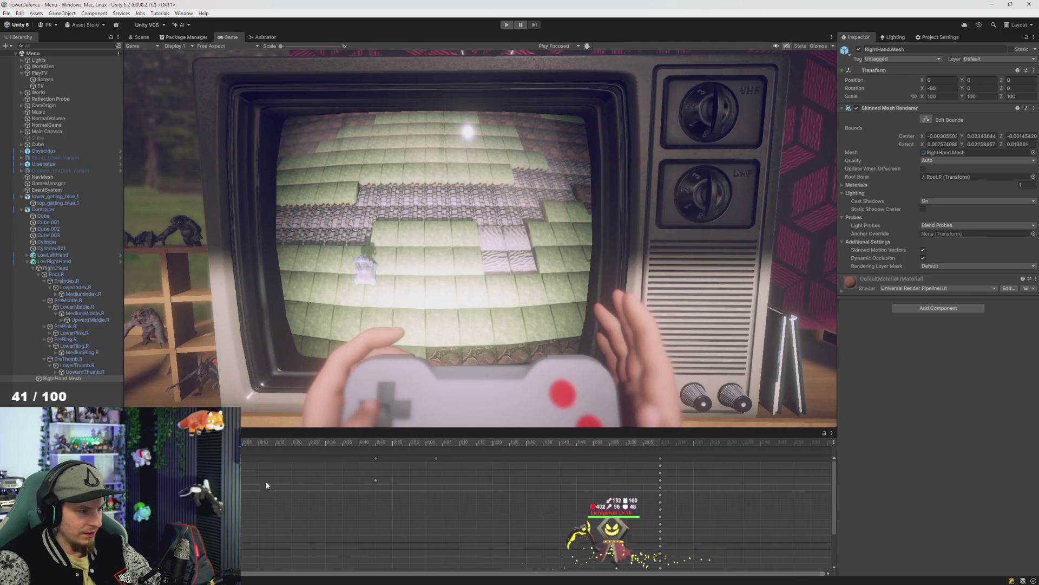
pyautogui.scroll(-3, 536, 514)
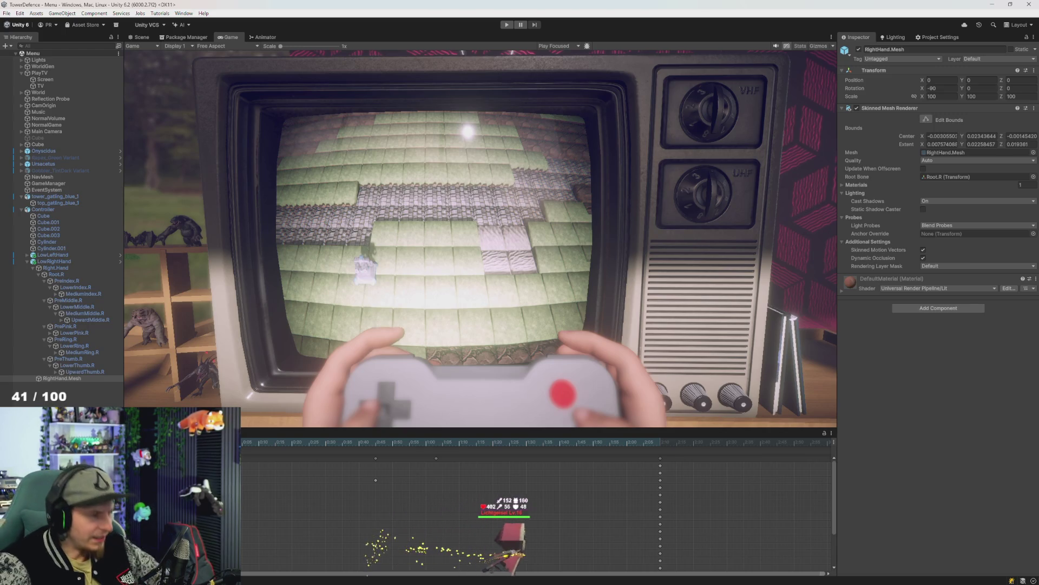
pyautogui.click(141, 37)
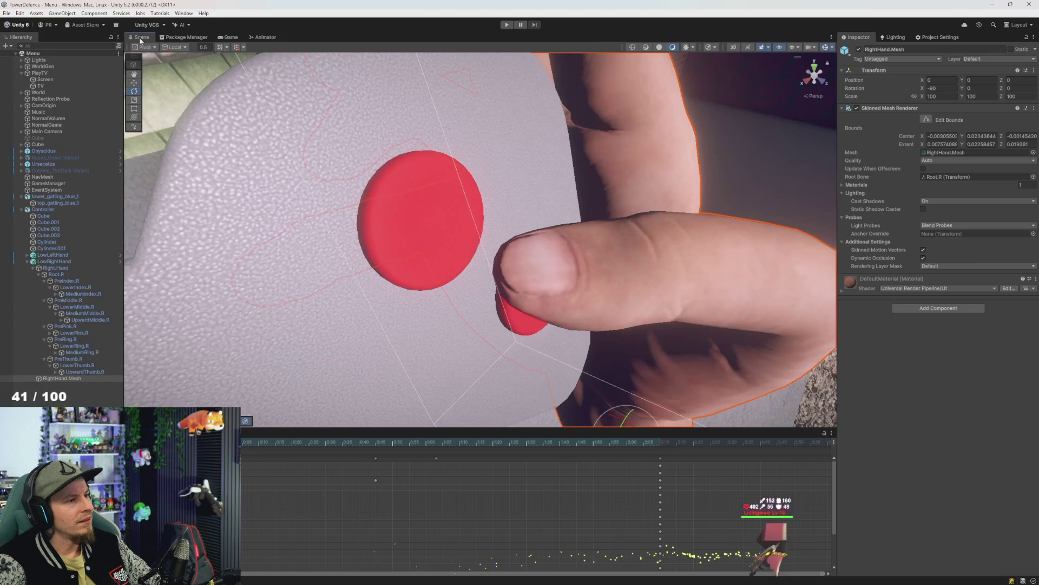
pyautogui.click(198, 38)
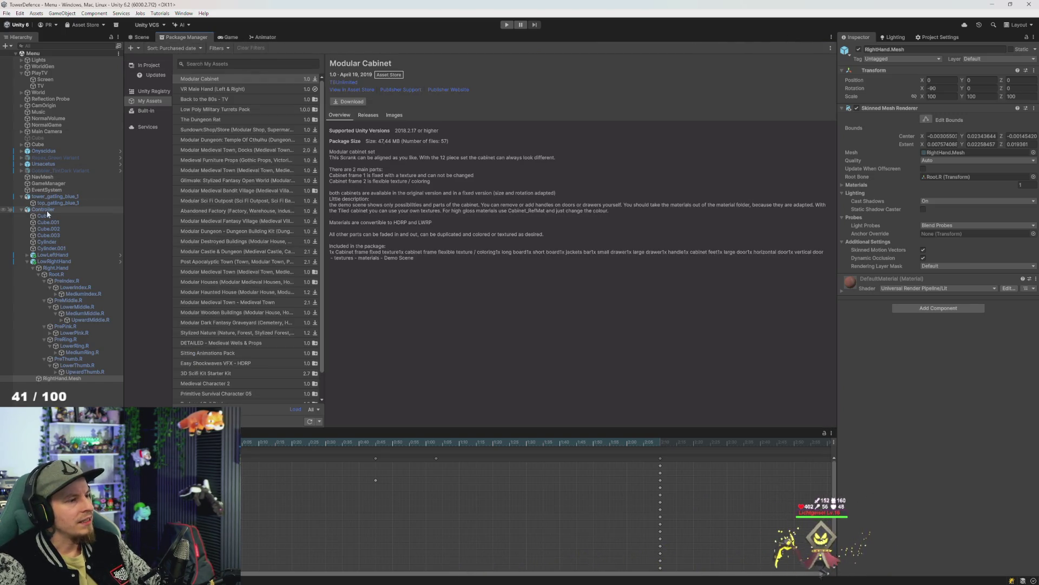
pyautogui.click(65, 261)
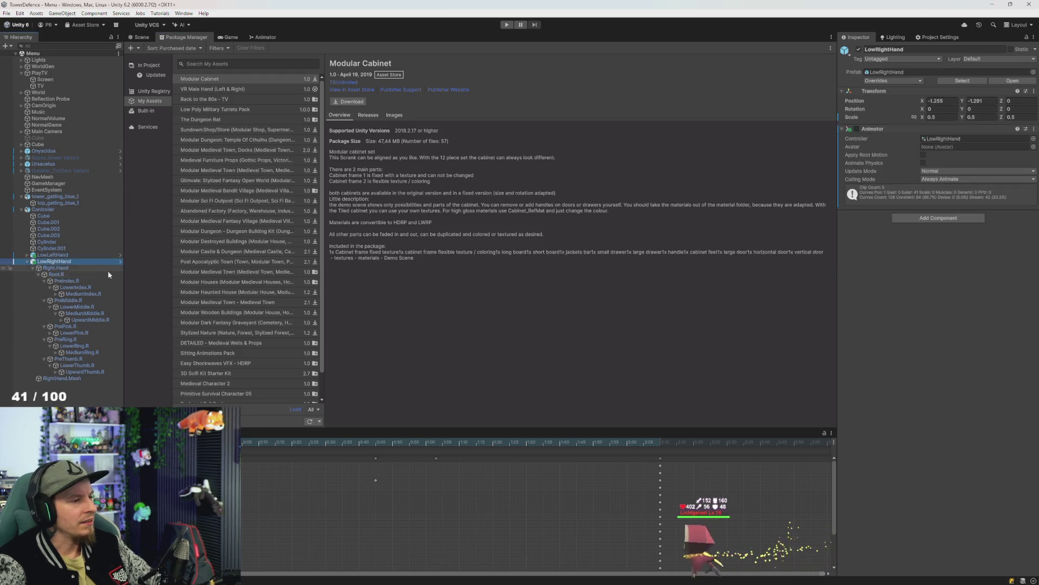
pyautogui.click(269, 36)
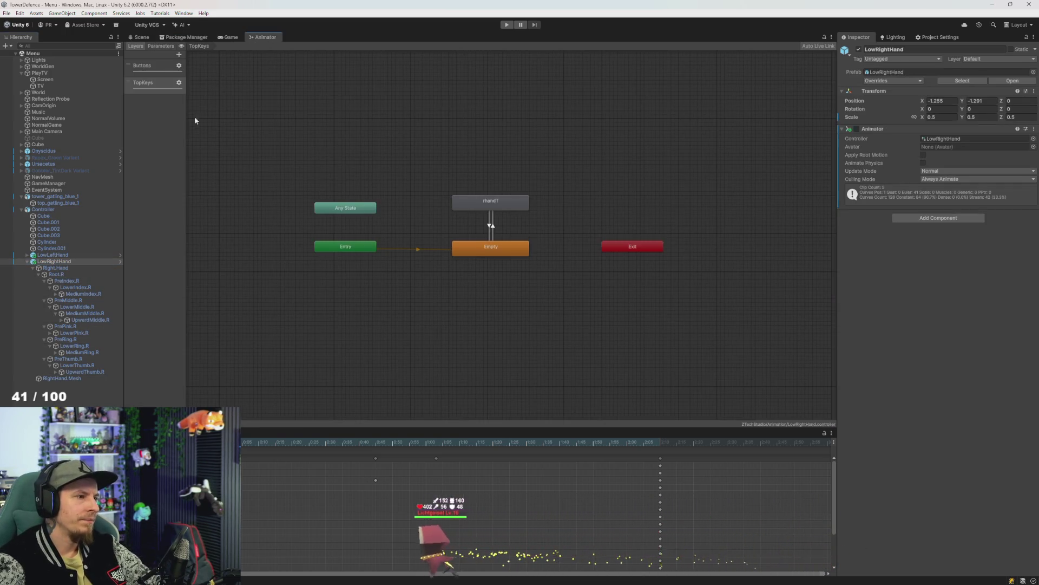
pyautogui.click(190, 88)
pyautogui.click(479, 247)
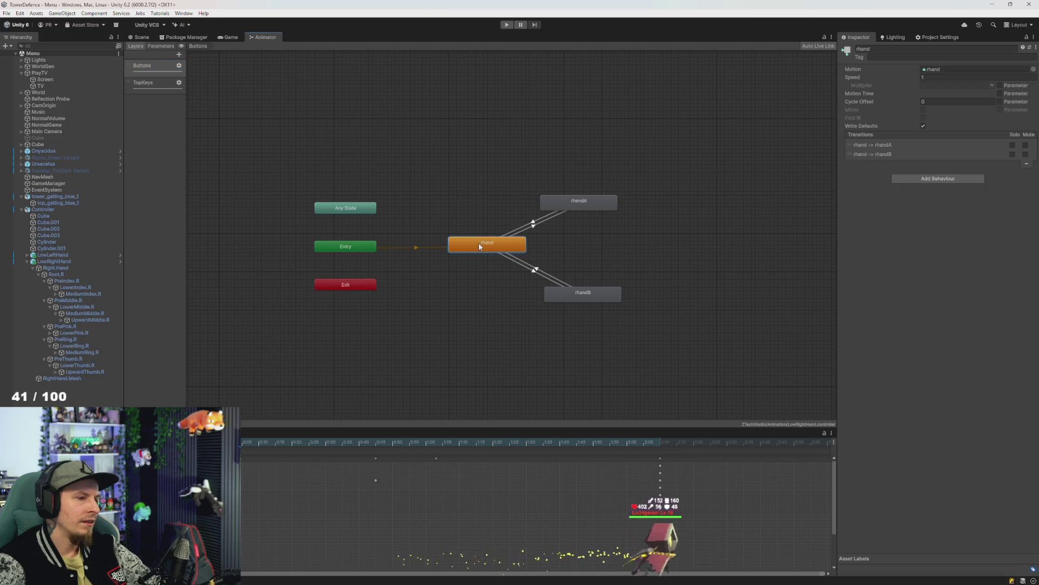
pyautogui.moveTo(493, 214); pyautogui.dragTo(461, 239)
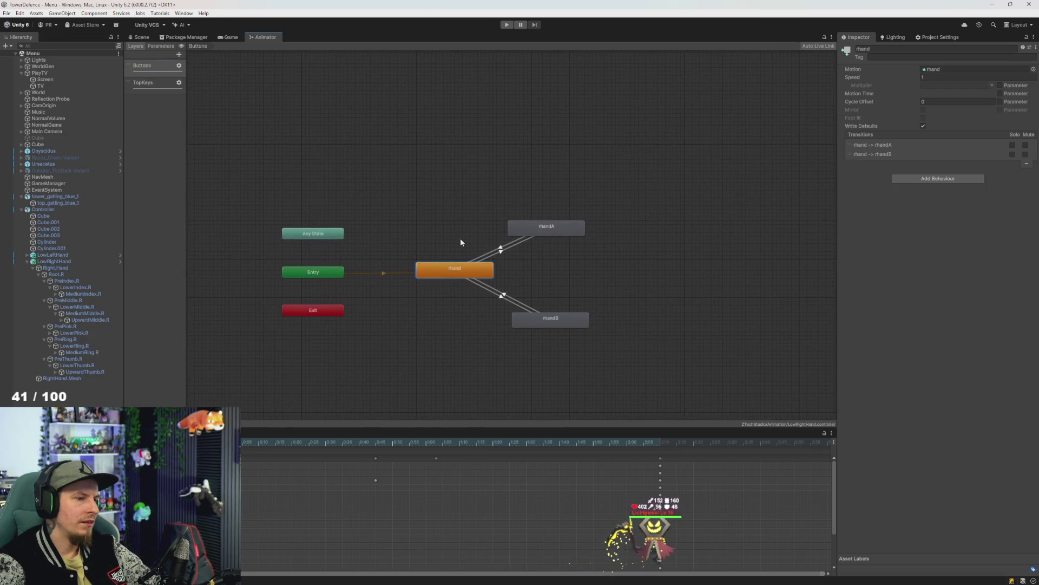
pyautogui.scroll(2, 479, 267)
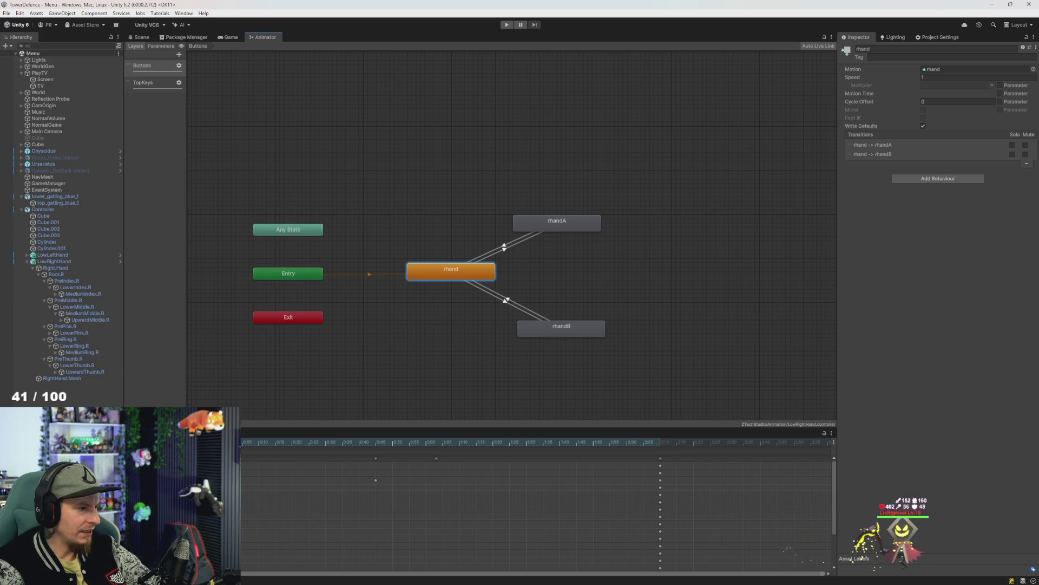
pyautogui.click(51, 254)
pyautogui.click(247, 390)
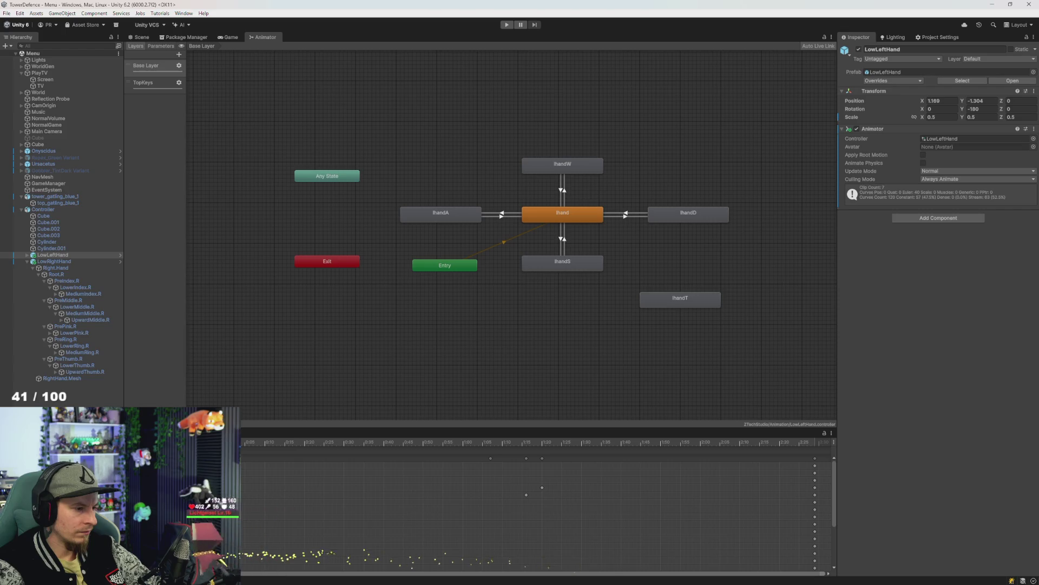
pyautogui.scroll(-5, 536, 504)
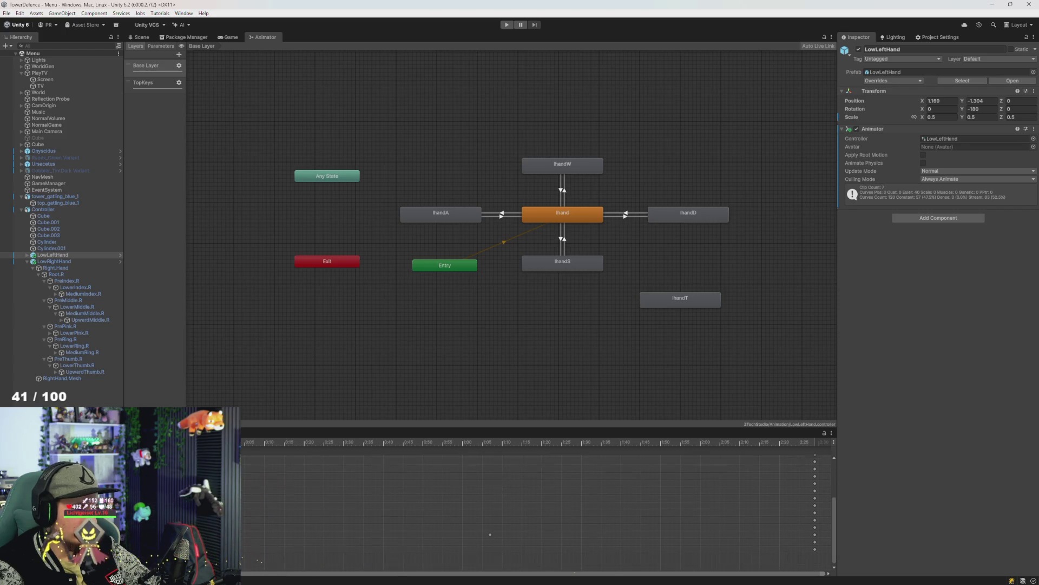
pyautogui.scroll(2, 536, 503)
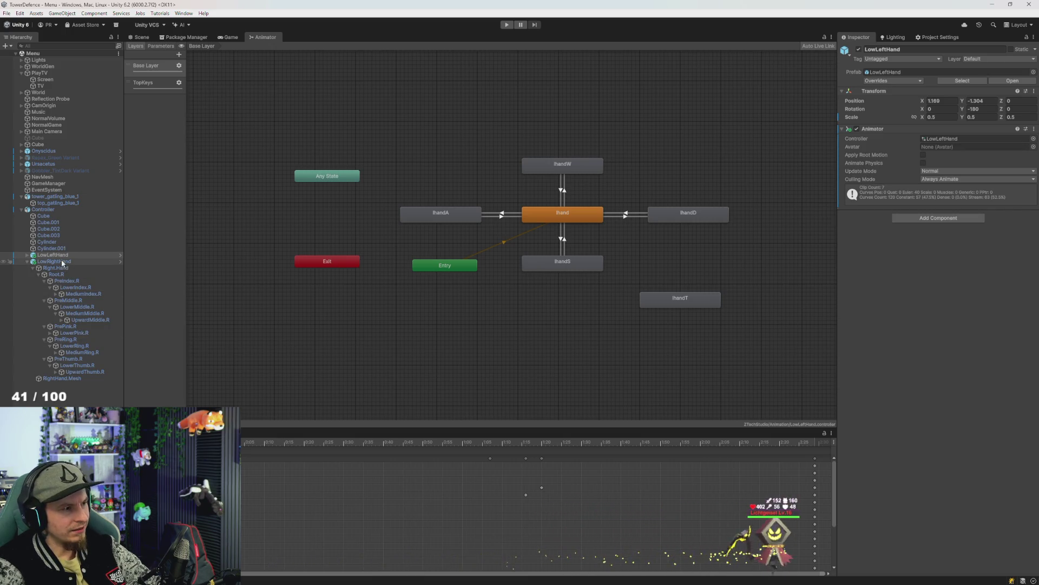
pyautogui.hotkey('ctrl', '5')
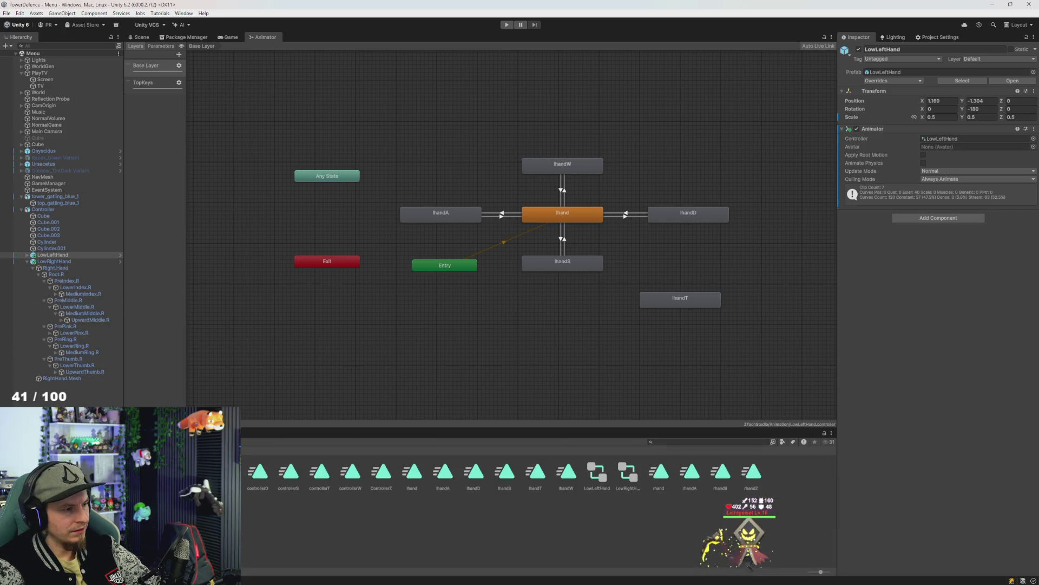
pyautogui.hotkey('ctrl', '6')
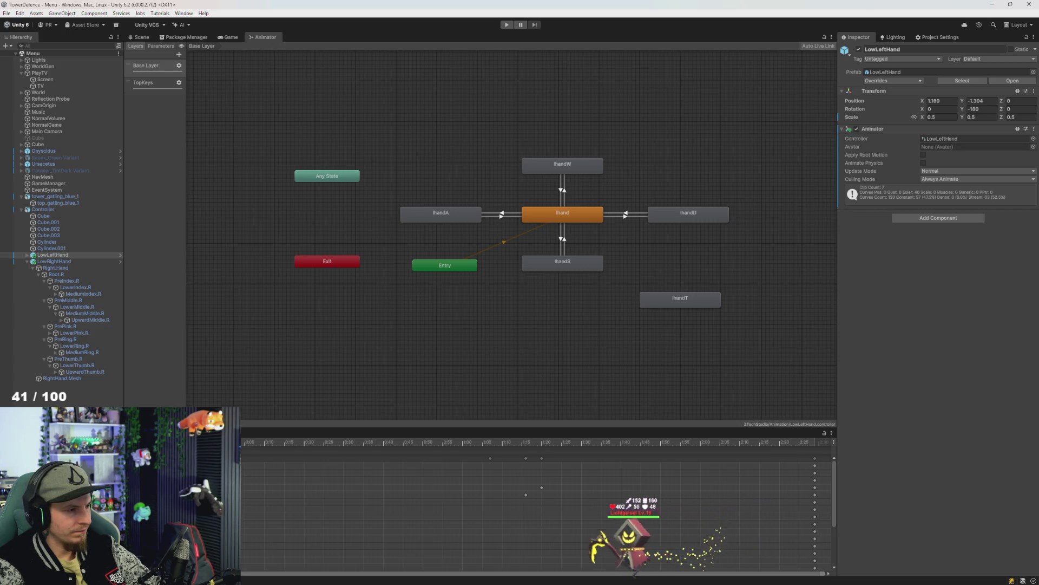
pyautogui.click(229, 37)
pyautogui.click(151, 38)
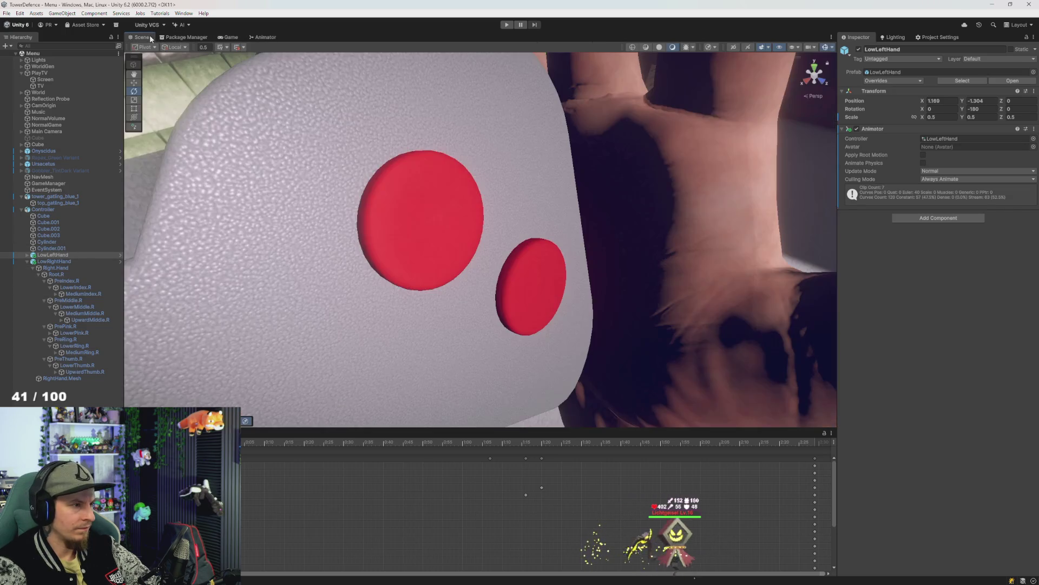
# Orbit out to both hands and select LowRightHand, undoing an accidental duplicate
pyautogui.moveTo(264, 164)
pyautogui.mouseDown()
pyautogui.moveTo(417, 187)
pyautogui.moveTo(235, 236)
pyautogui.mouseUp()
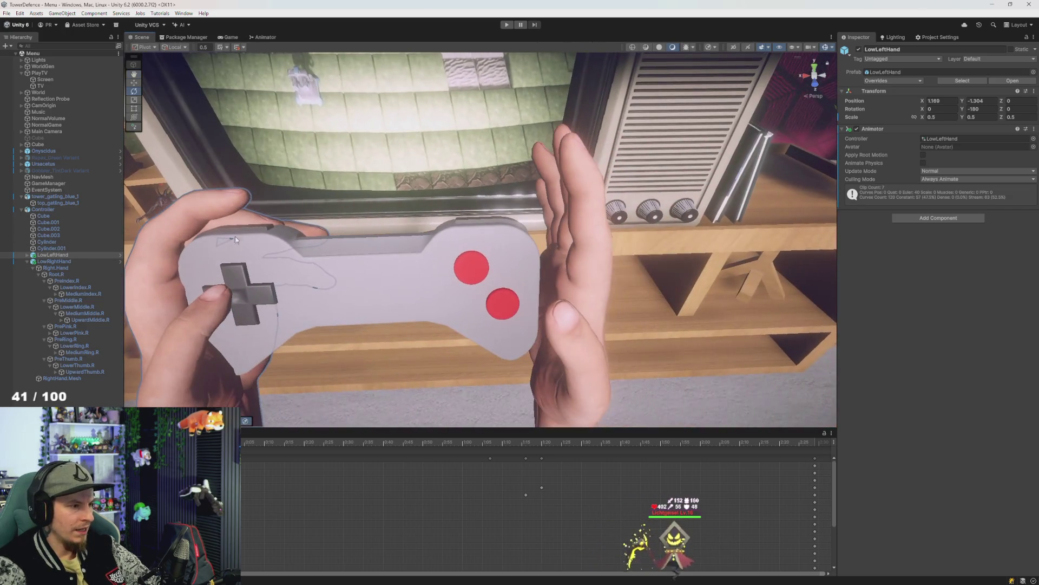
pyautogui.click(54, 261)
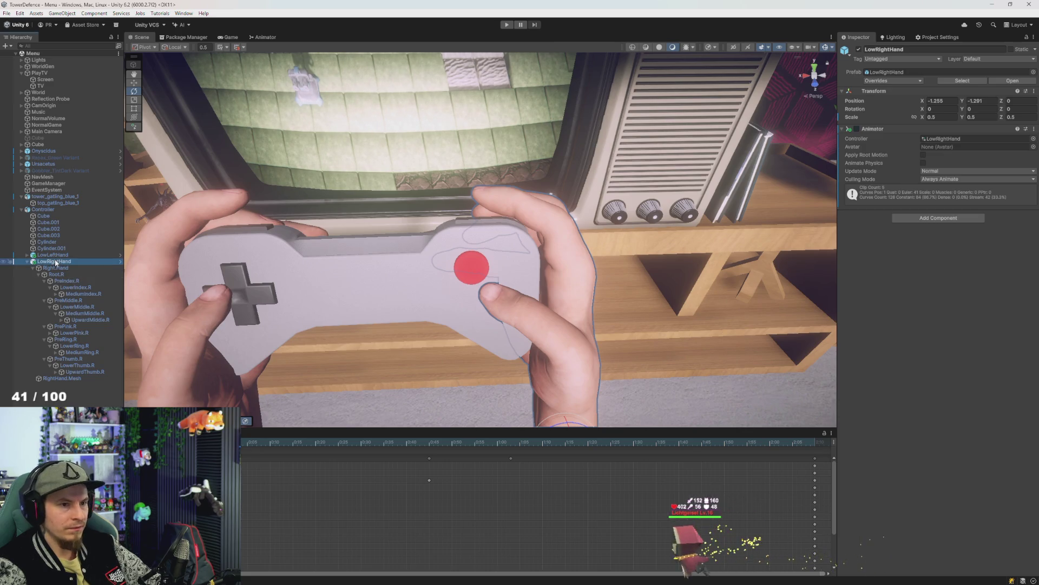
pyautogui.hotkey('ctrl', 'd')
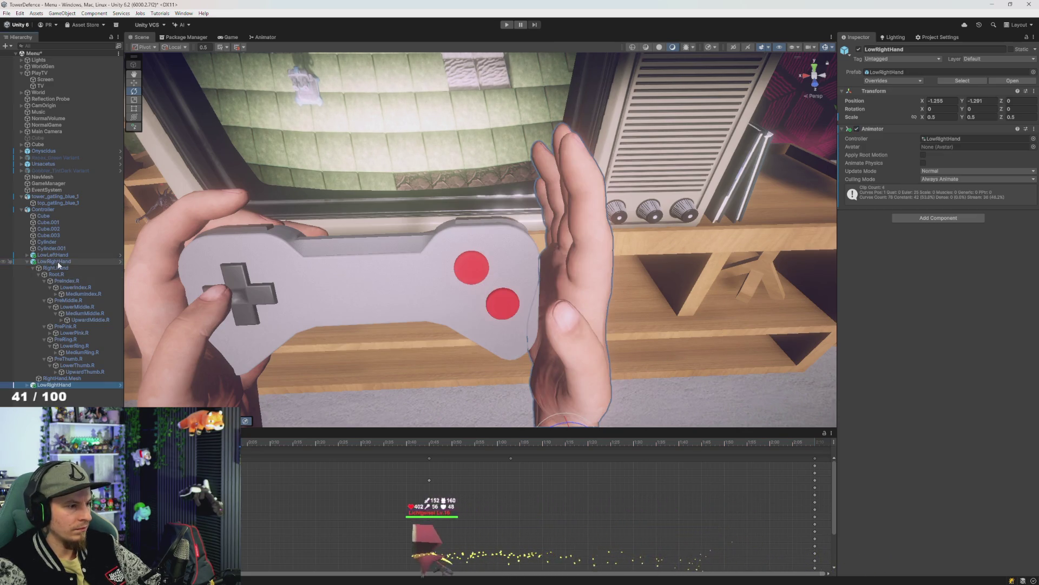
pyautogui.hotkey('ctrl', 'z')
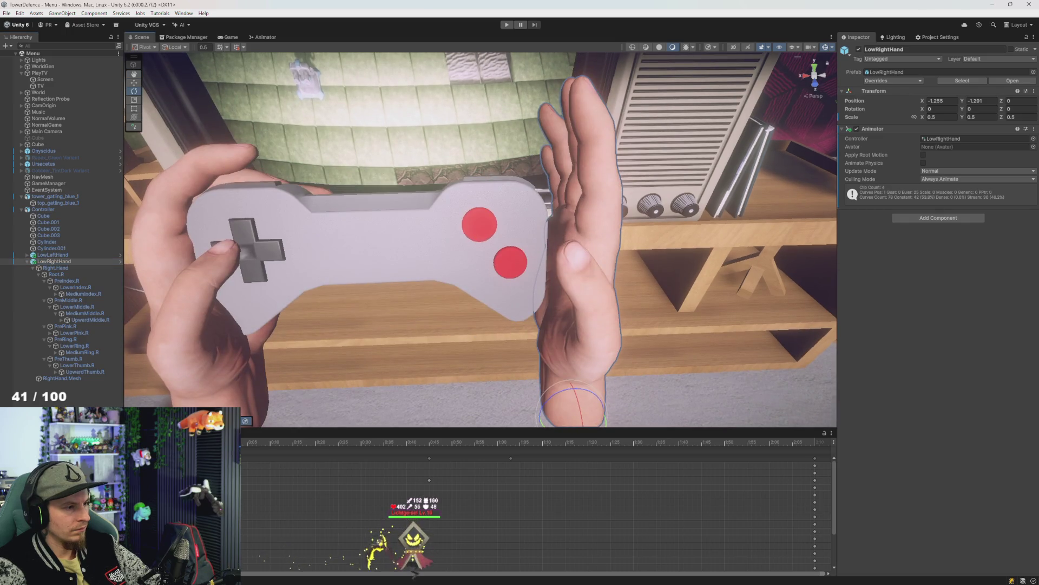
# Delete the RightHand.Mesh object, then undo the deletion
pyautogui.click(65, 379)
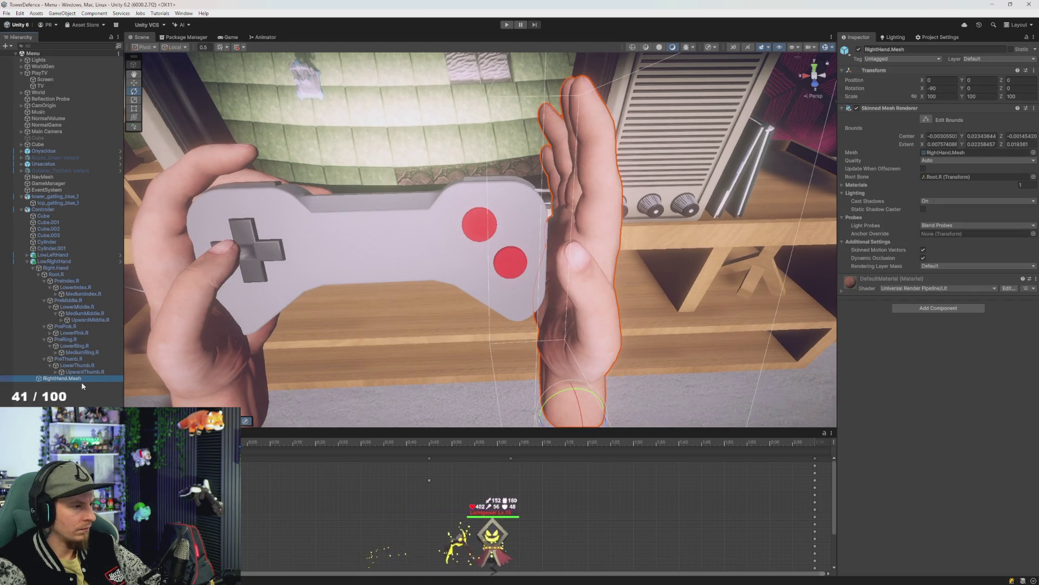
pyautogui.press('Delete')
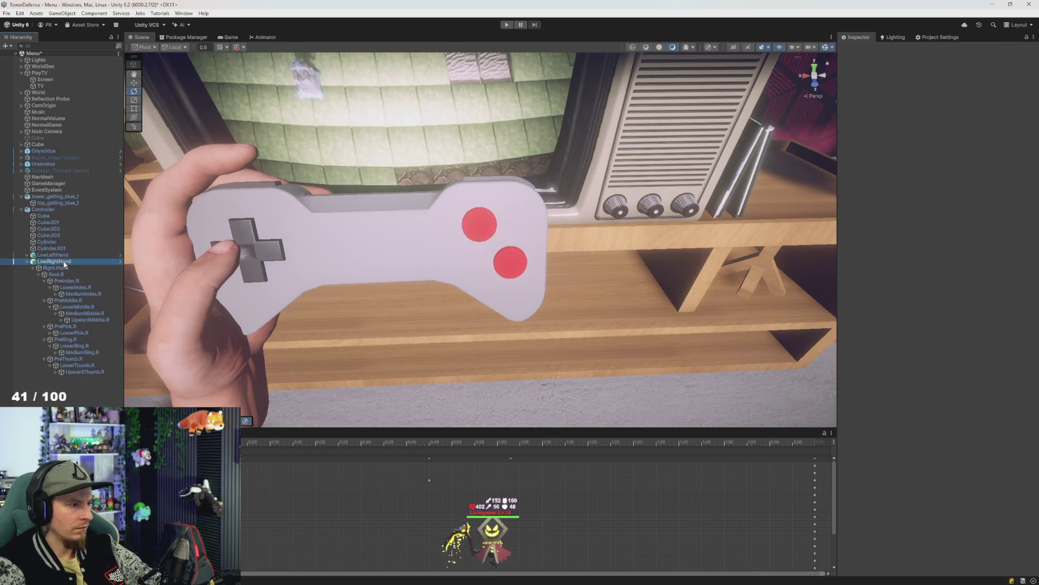
pyautogui.scroll(-5, 135, 325)
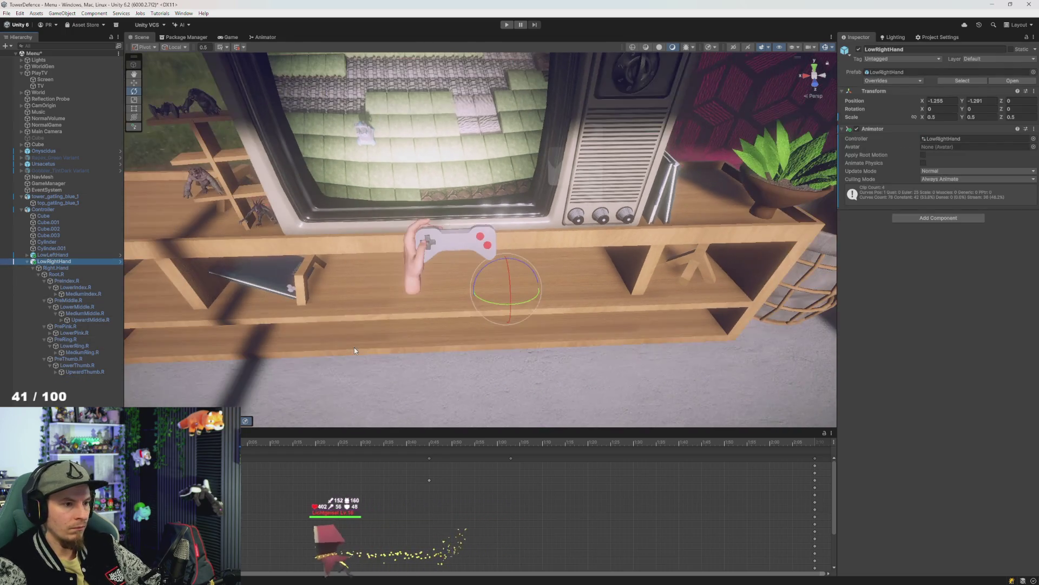
pyautogui.scroll(5, 138, 317)
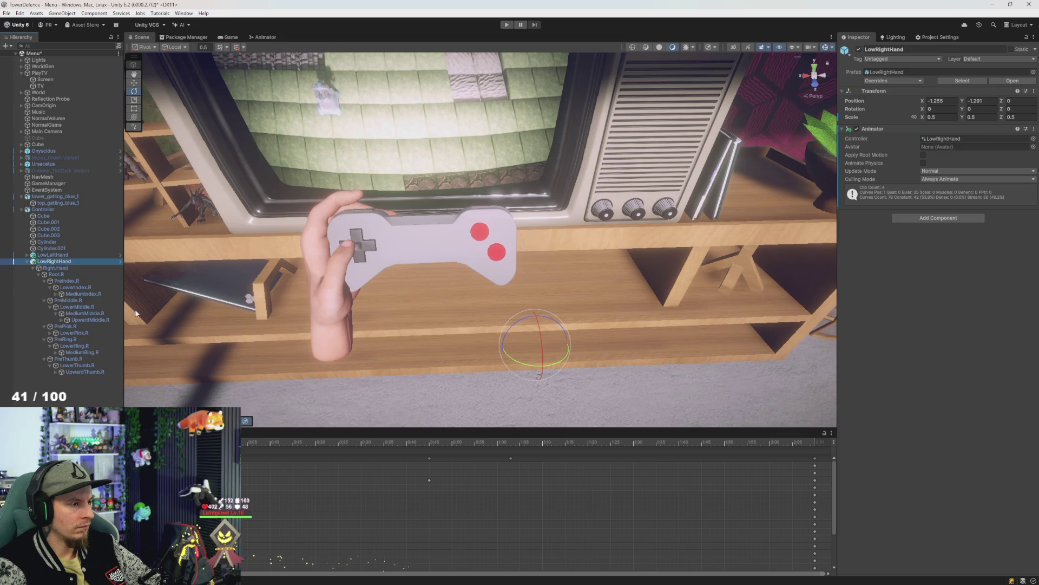
pyautogui.hotkey('ctrl', 'z')
pyautogui.hotkey('ctrl', 'z')
pyautogui.hotkey('ctrl', 'z')
pyautogui.hotkey('ctrl', 'z')
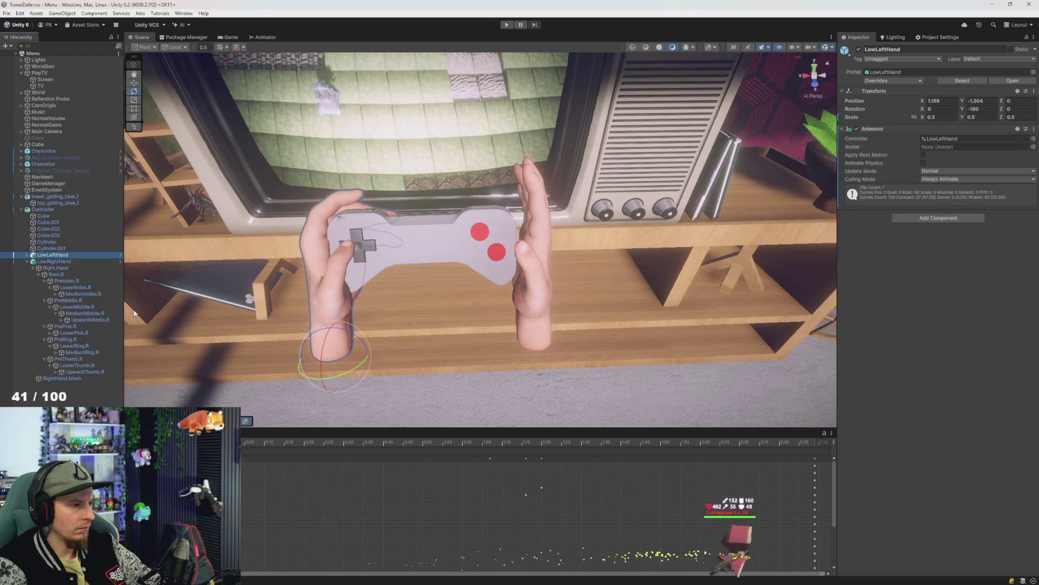
# Enable the LowRightHand animator so the hand grips the controller, and preview the grip pose
pyautogui.click(79, 331)
pyautogui.click(56, 261)
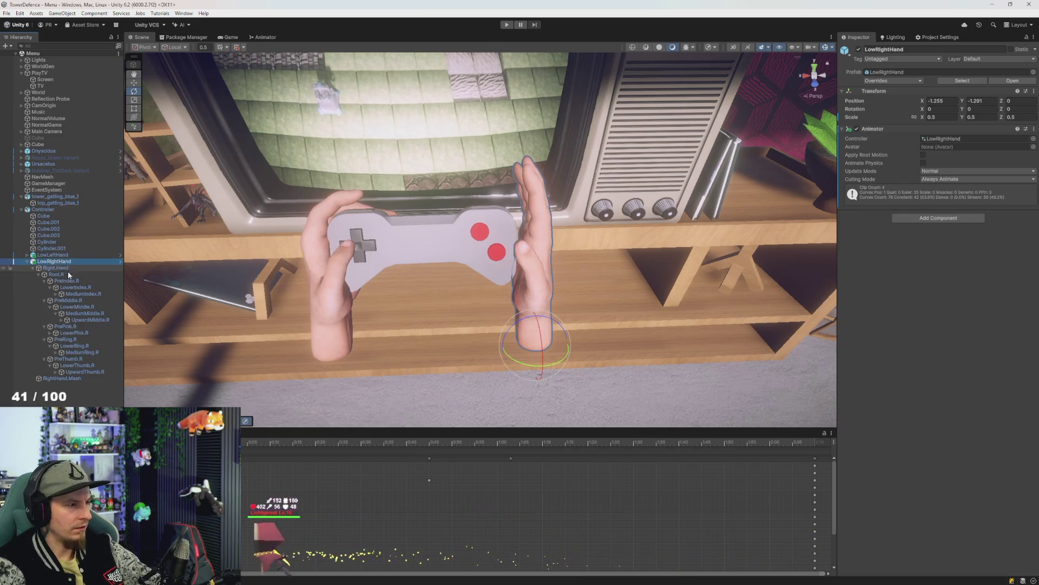
pyautogui.click(857, 129)
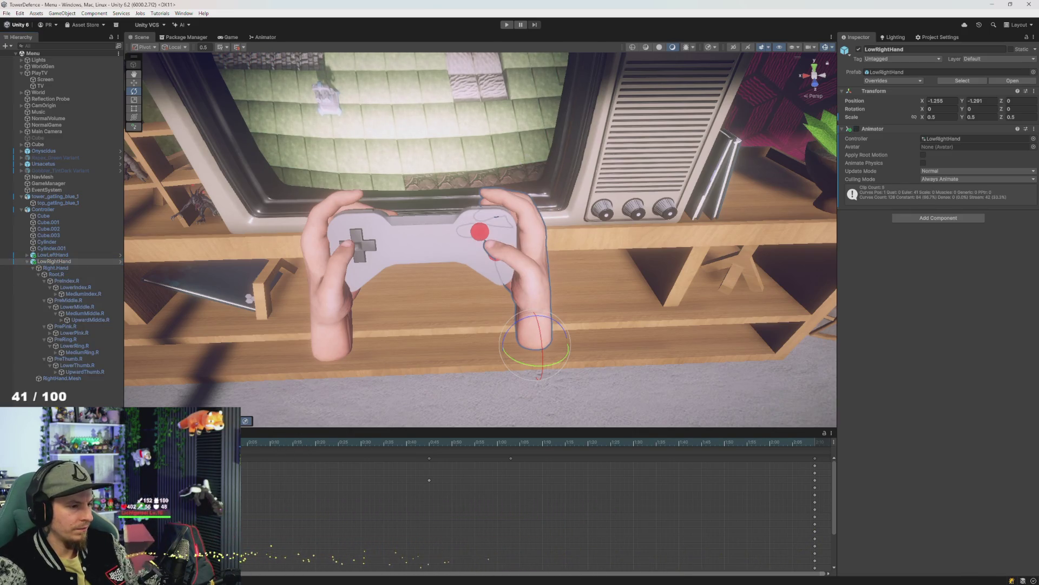
pyautogui.click(53, 262)
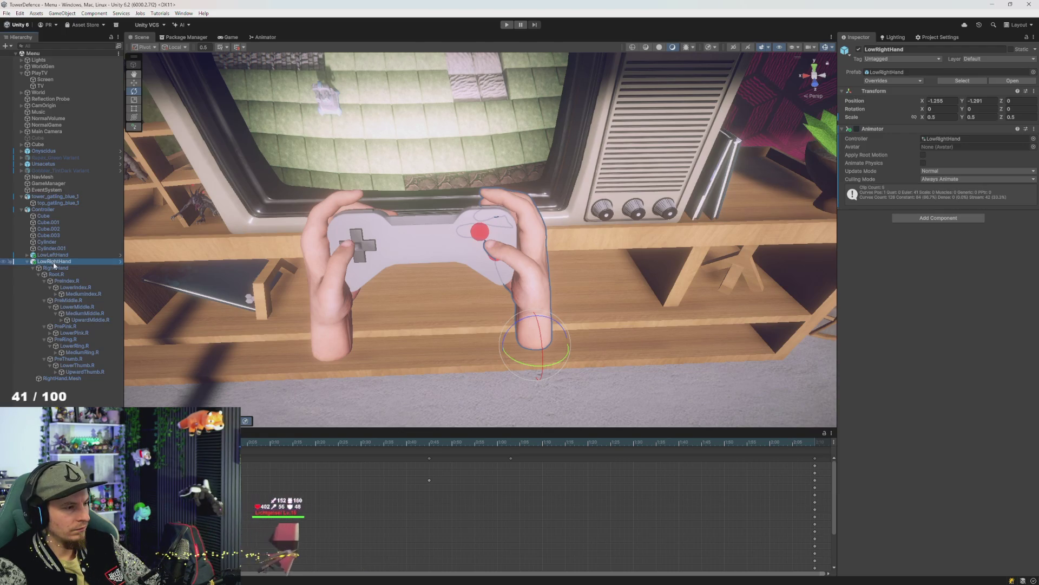
pyautogui.hotkey('ctrl', 'd')
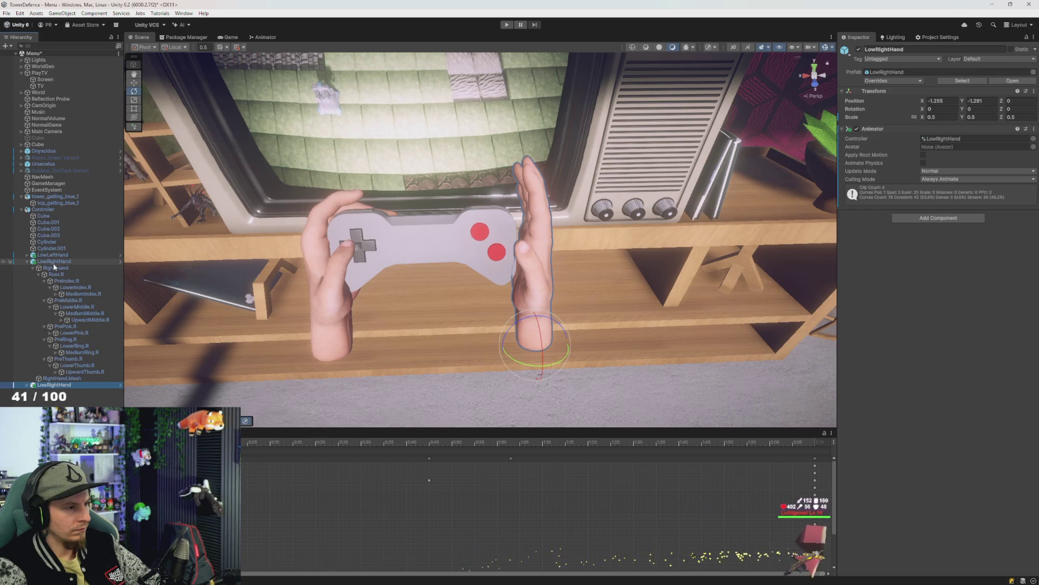
pyautogui.click(265, 440)
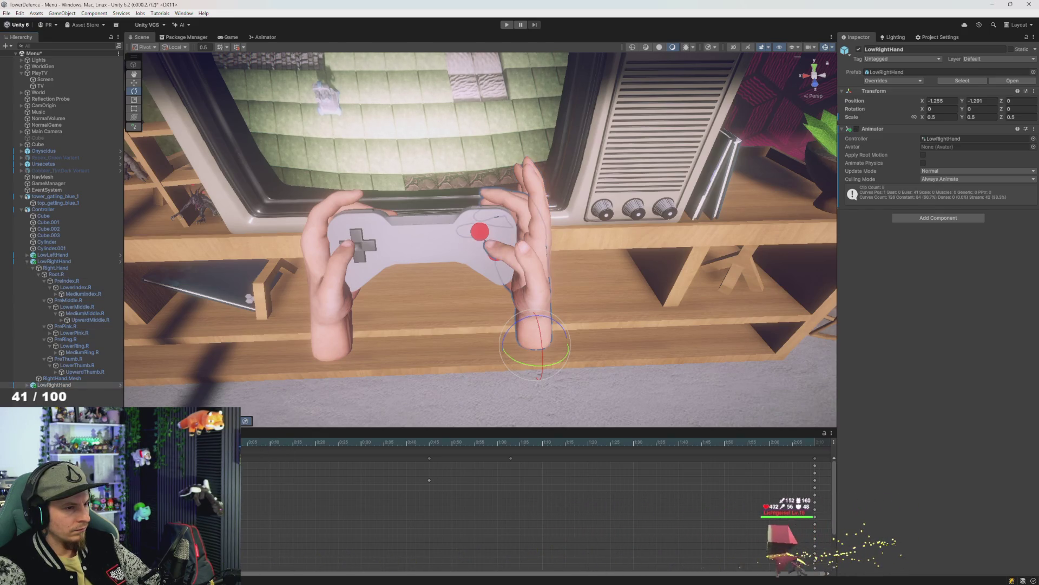
# Turn on LowRightHand's animation preview, Apply All prefab overrides, and start Play mode
pyautogui.click(66, 389)
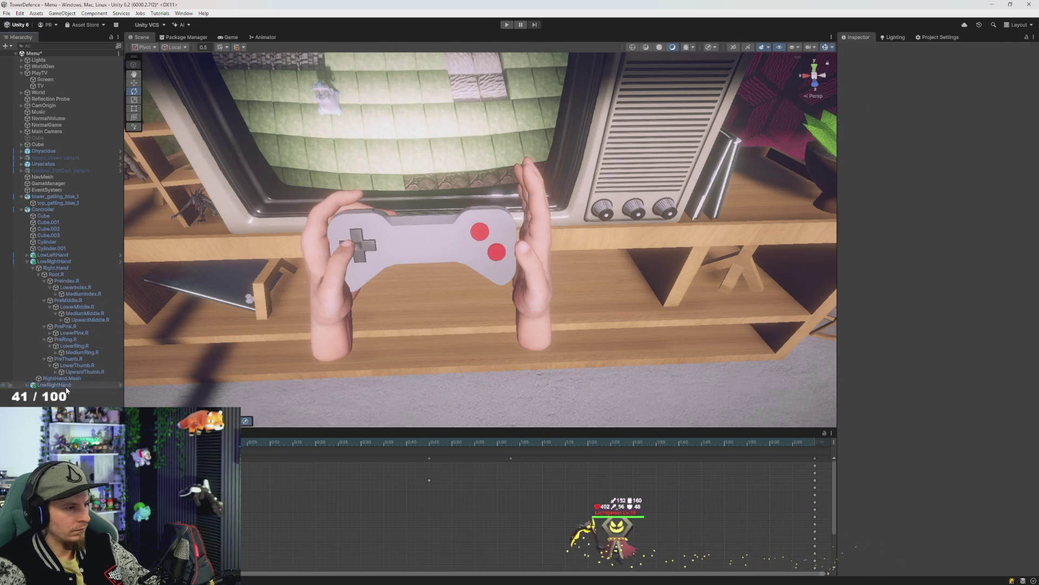
pyautogui.click(54, 262)
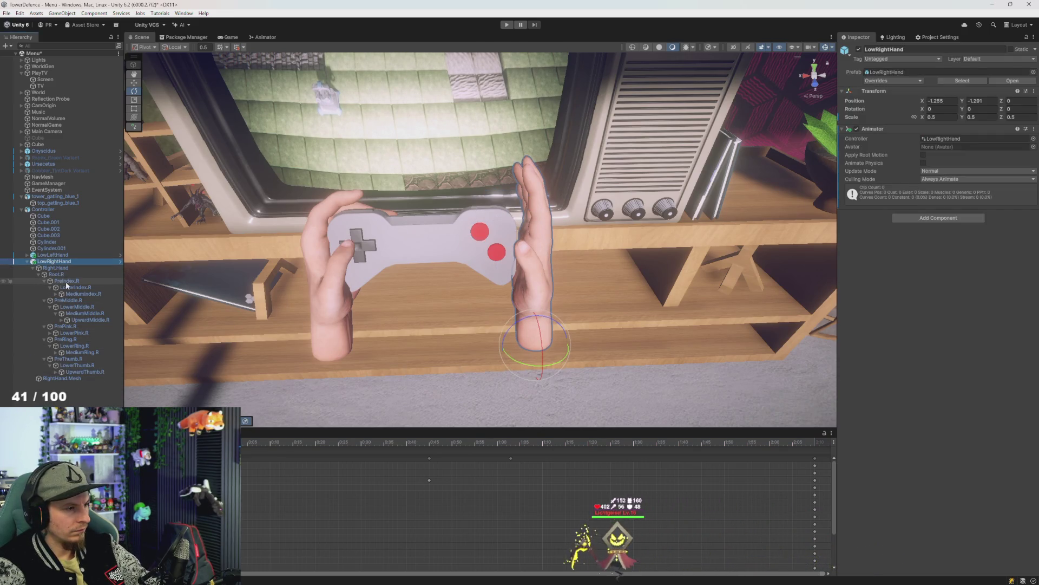
pyautogui.click(243, 443)
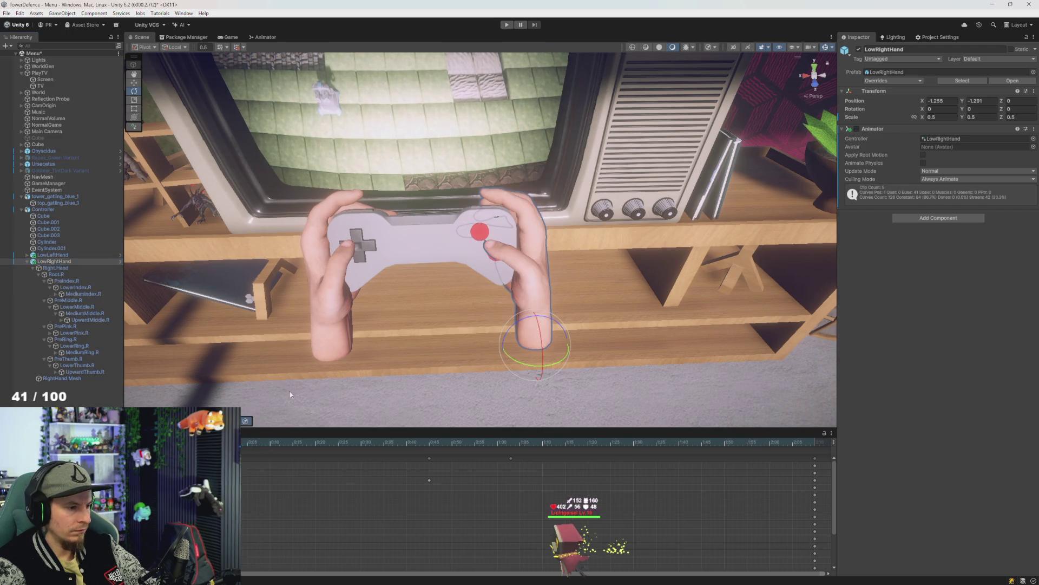
pyautogui.click(907, 80)
pyautogui.click(957, 139)
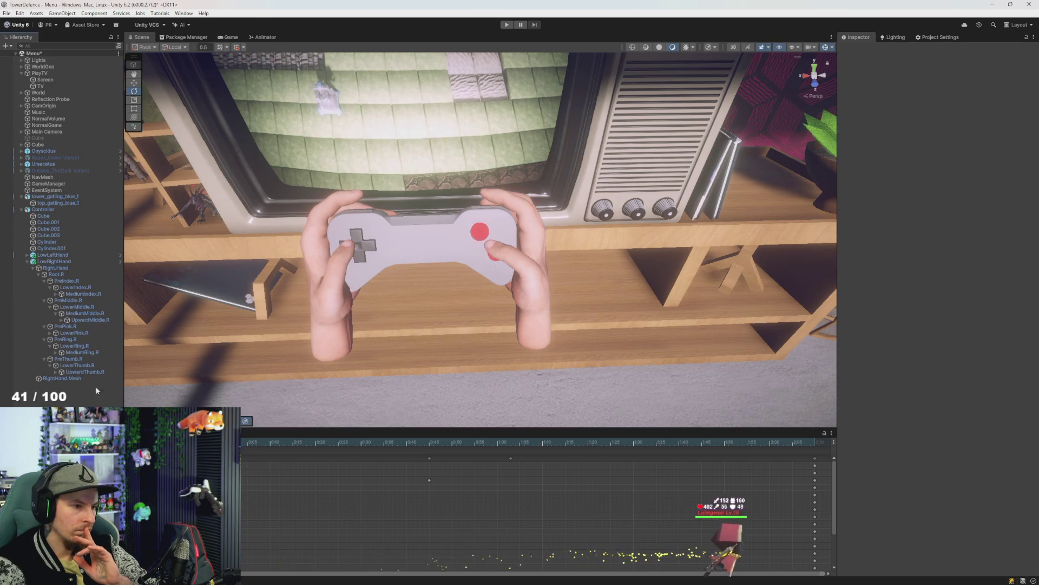
pyautogui.click(507, 25)
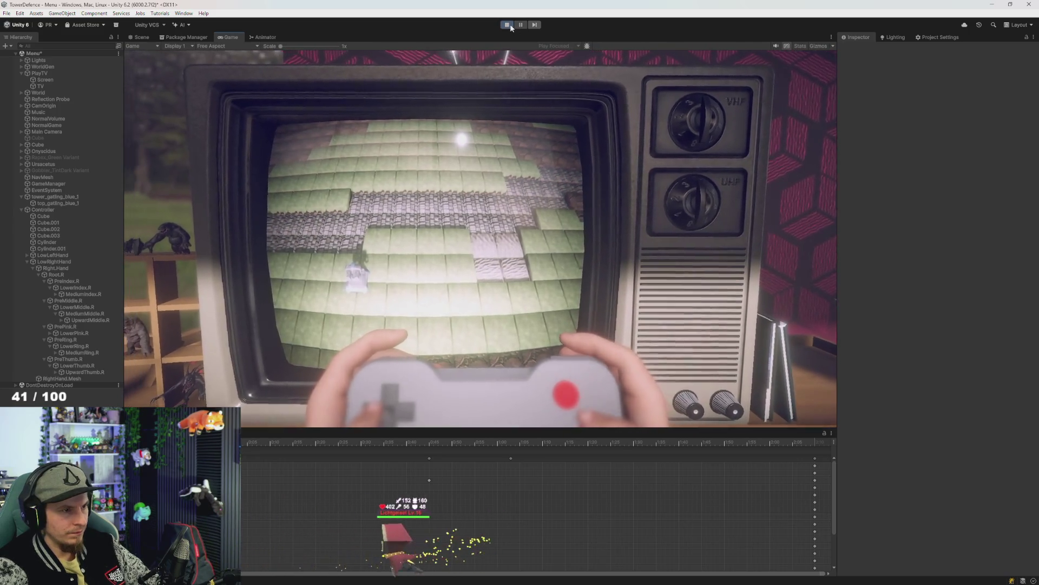
# Stop the game, save the scene with Ctrl+S, run another test, and select LowLeftHand
pyautogui.click(509, 24)
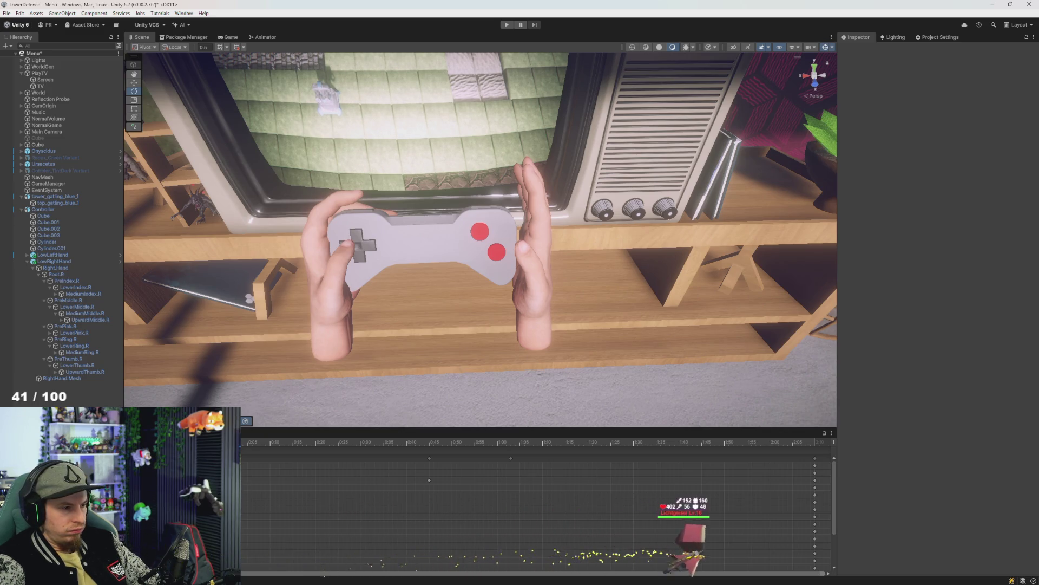
pyautogui.keyDown('shift'); pyautogui.click(62, 378); pyautogui.keyUp('shift')
pyautogui.press('a')
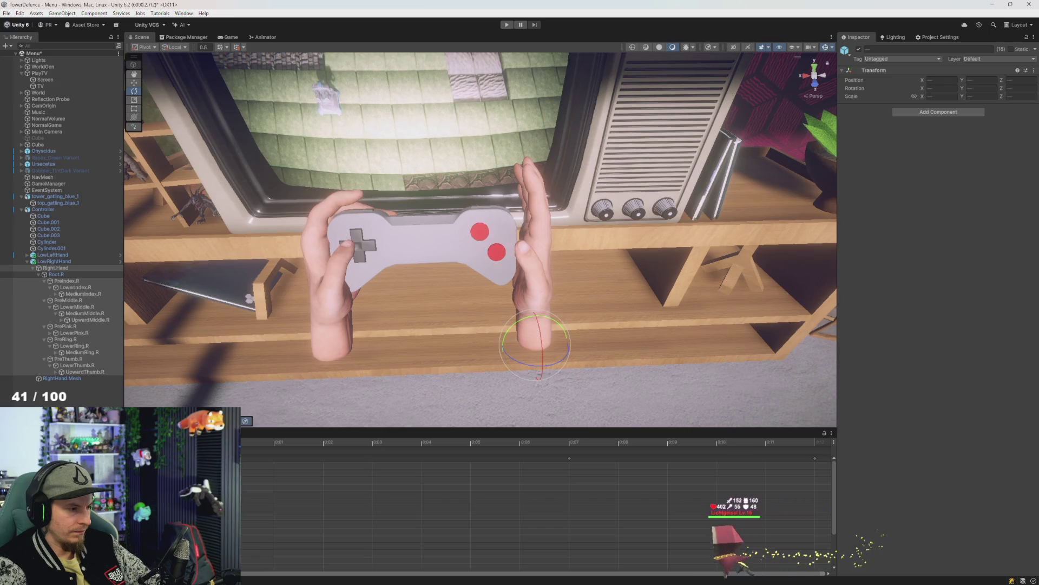
pyautogui.hotkey('ctrl', 's')
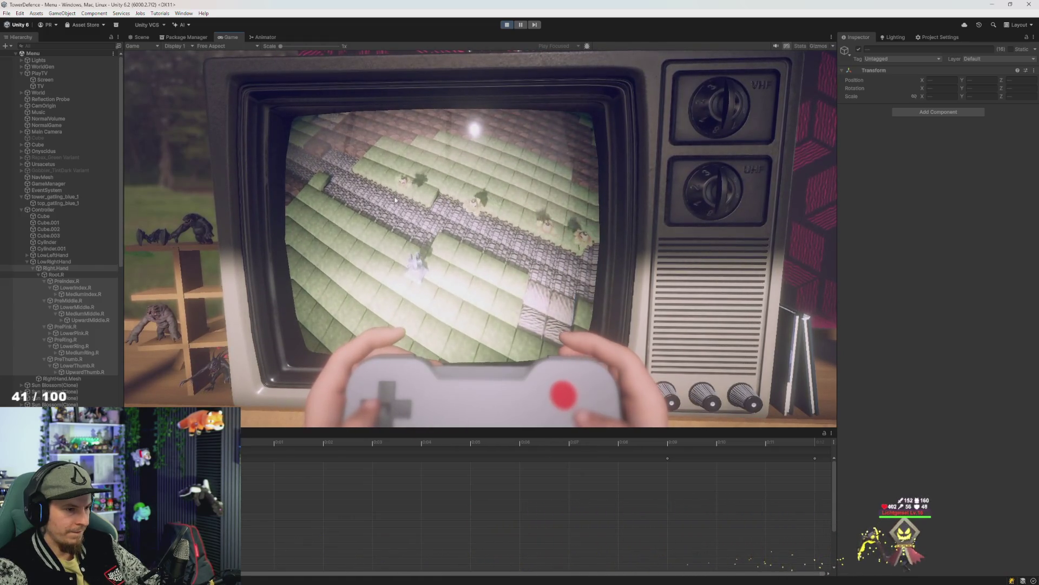
pyautogui.click(506, 24)
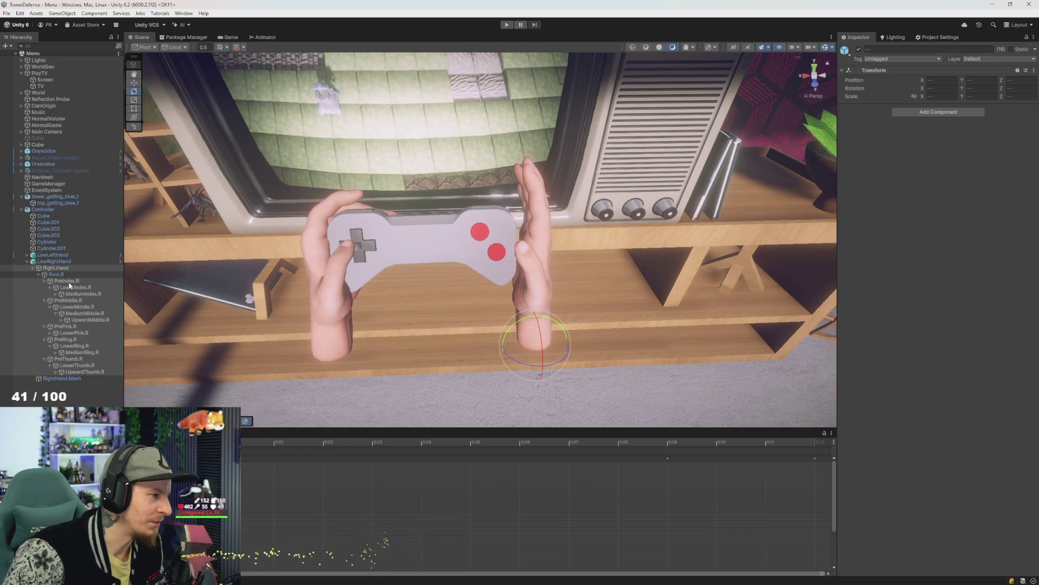
pyautogui.click(50, 208)
# Expand LowLeftHand and save a new empty animation clip named lhandR
pyautogui.click(59, 256)
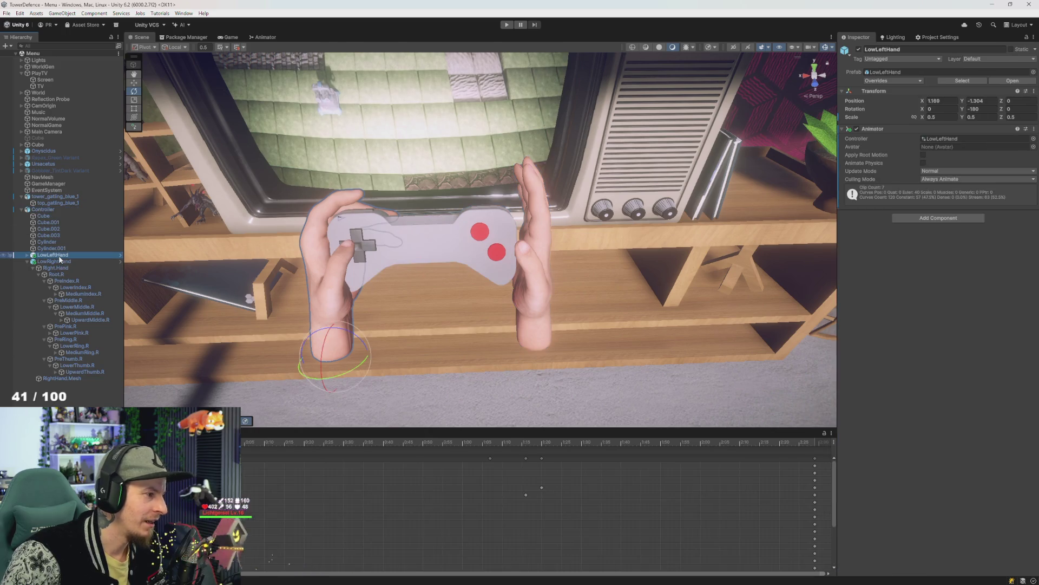
pyautogui.press('Right')
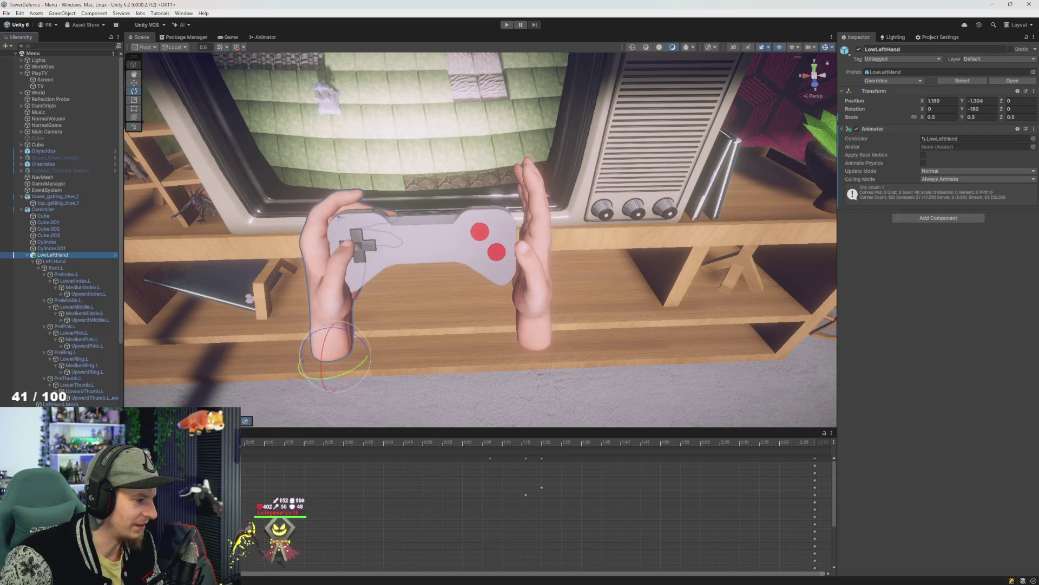
pyautogui.write('lhand')
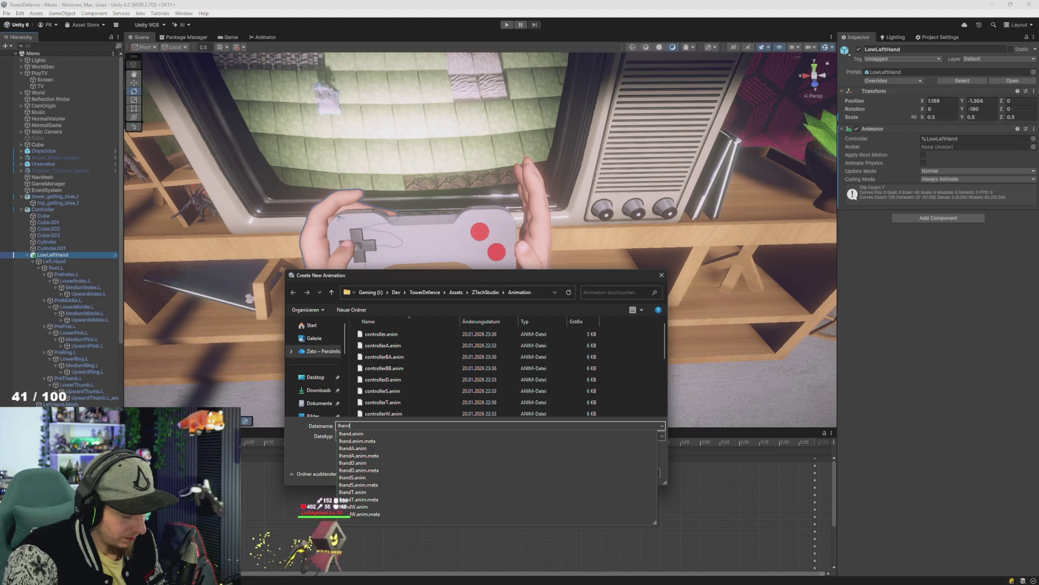
pyautogui.write('R')
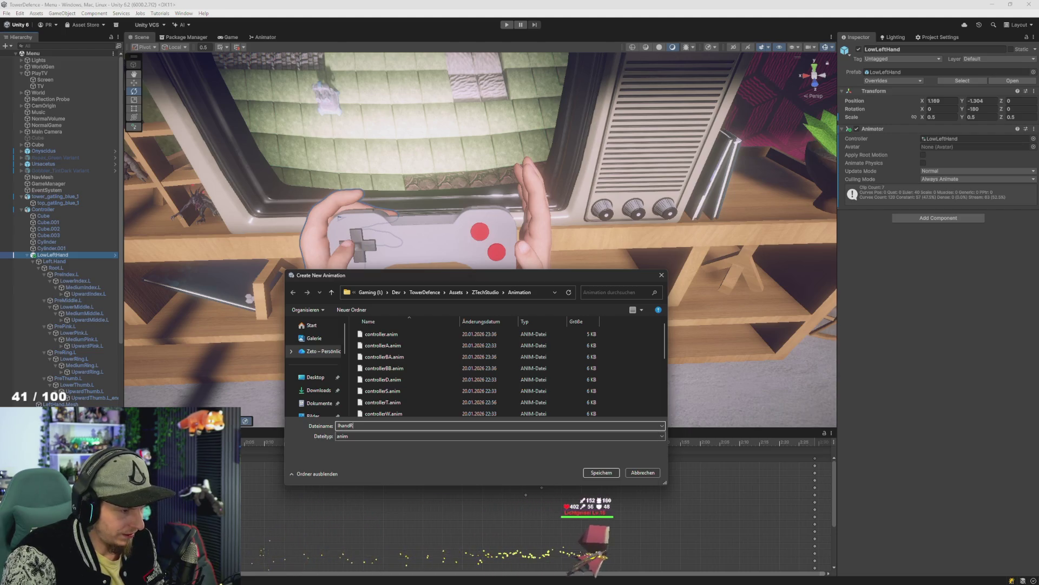
pyautogui.press('Return')
# Frame the timeline start and select the left thumb bones
pyautogui.scroll(3, 233, 356)
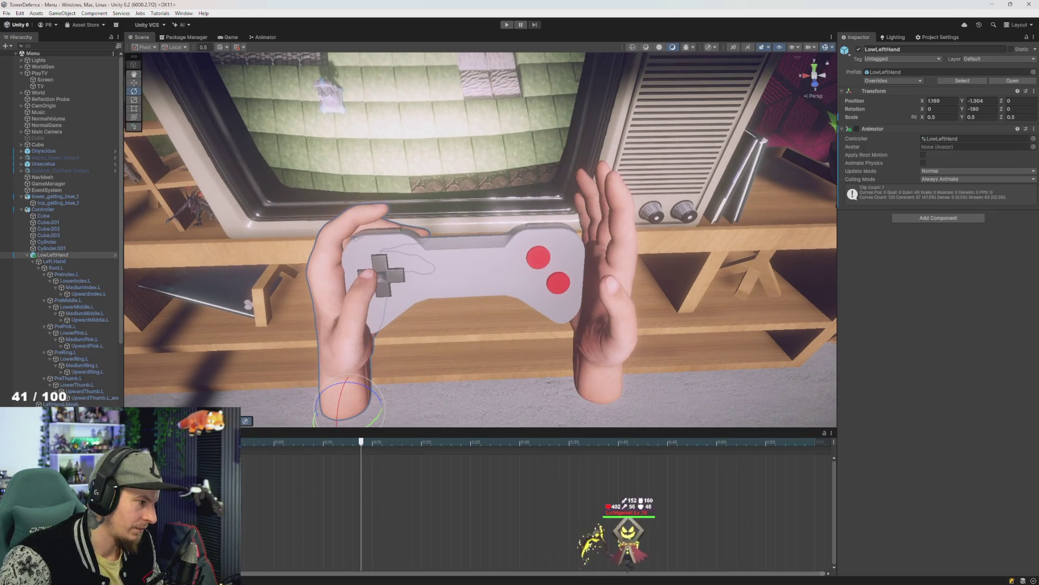
pyautogui.press('f')
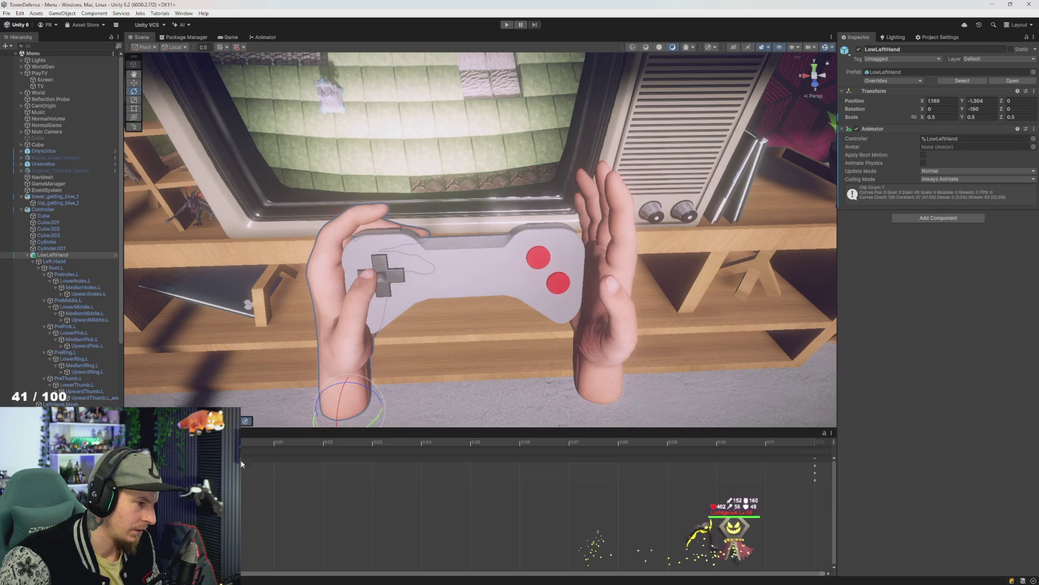
pyautogui.click(65, 378)
pyautogui.keyDown('shift'); pyautogui.click(81, 391); pyautogui.keyUp('shift')
# Orbit and tilt the Scene view to inspect the left hand's thumb from several angles
pyautogui.keyDown('alt'); pyautogui.moveTo(356, 382); pyautogui.dragTo(303, 373); pyautogui.keyUp('alt')
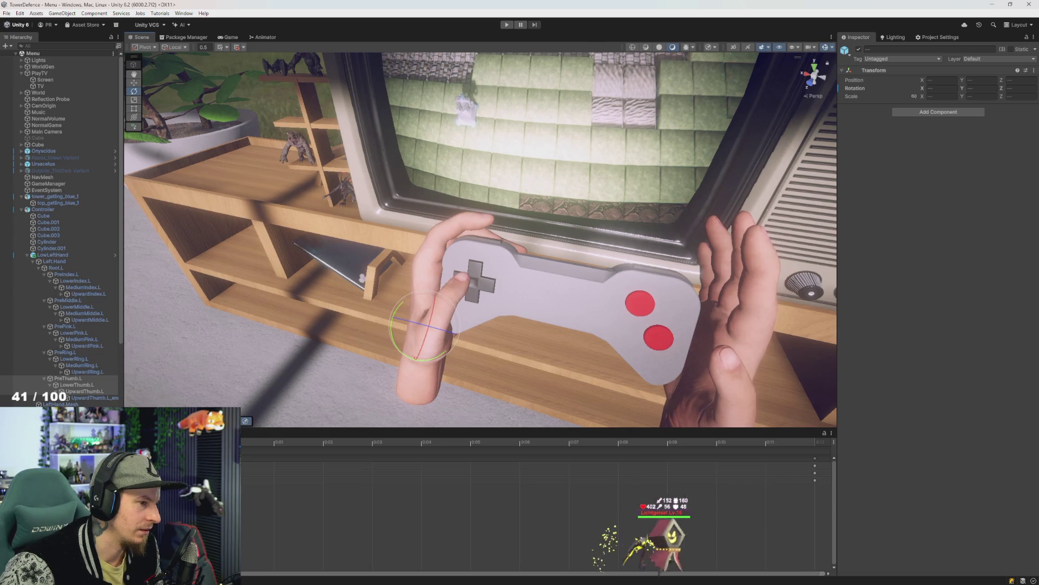
pyautogui.click(52, 254)
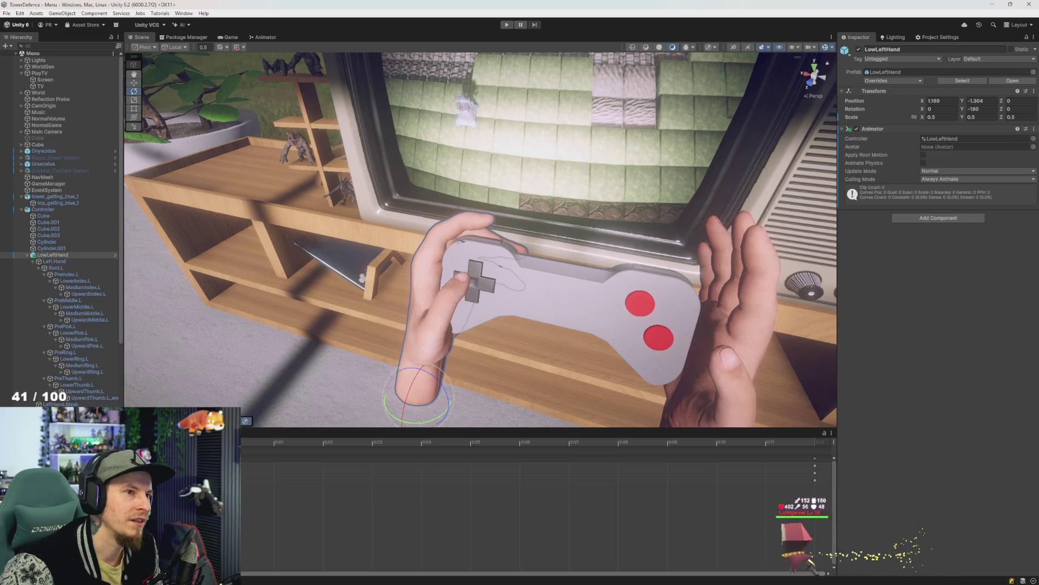
pyautogui.moveTo(486, 252); pyautogui.dragTo(487, 236)
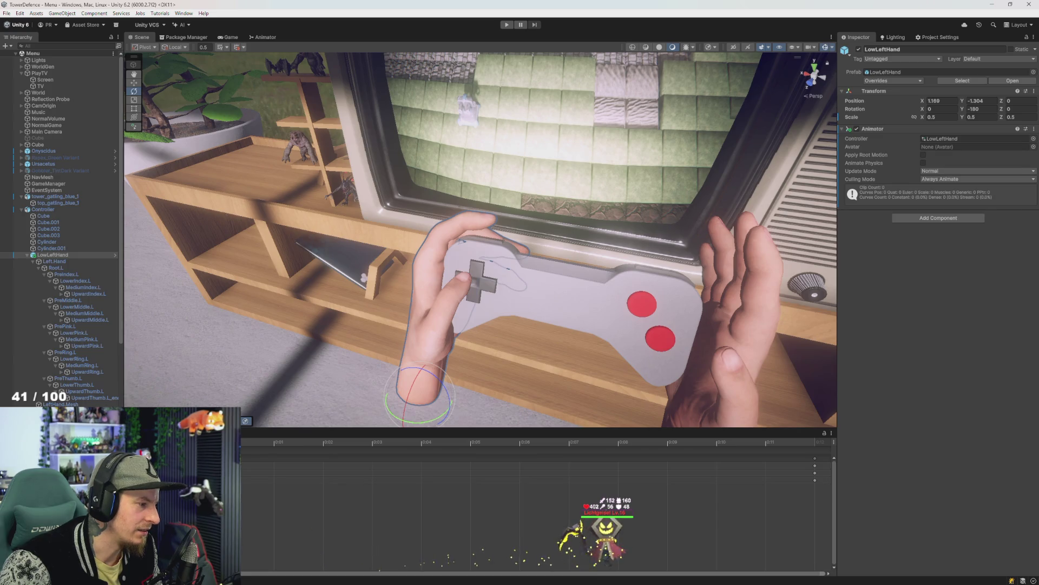
pyautogui.scroll(-5, 536, 504)
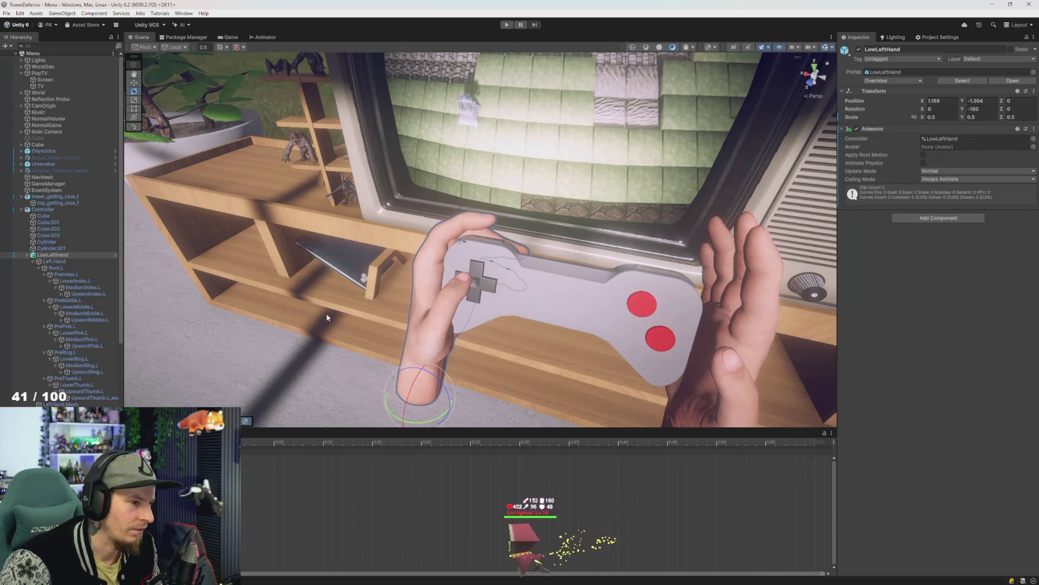
pyautogui.moveTo(449, 297)
pyautogui.mouseDown()
pyautogui.moveTo(314, 311)
pyautogui.moveTo(390, 304)
pyautogui.moveTo(280, 299)
pyautogui.moveTo(298, 302)
pyautogui.moveTo(286, 307)
pyautogui.mouseUp()
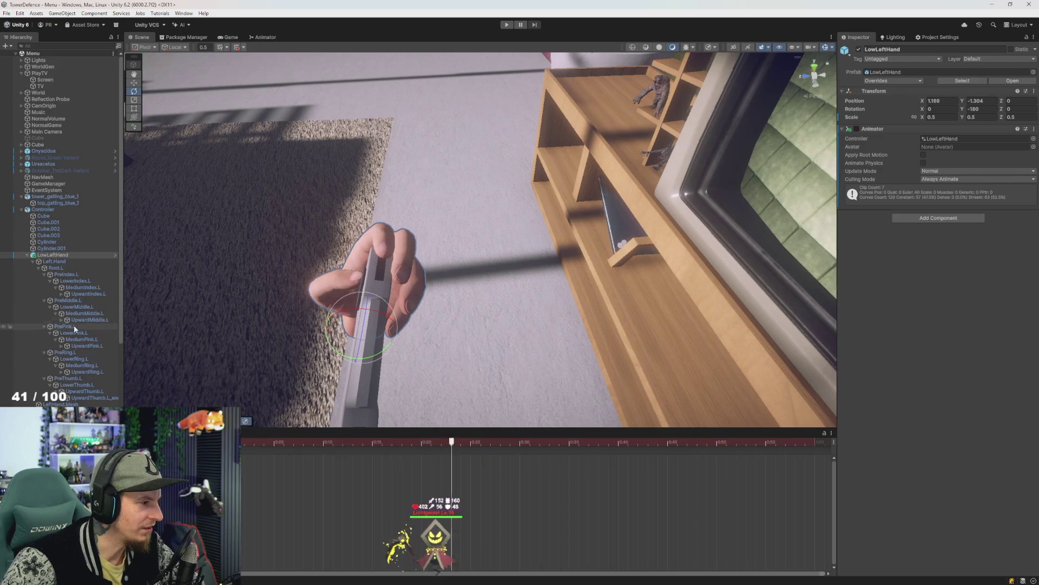
pyautogui.scroll(-3, 312, 502)
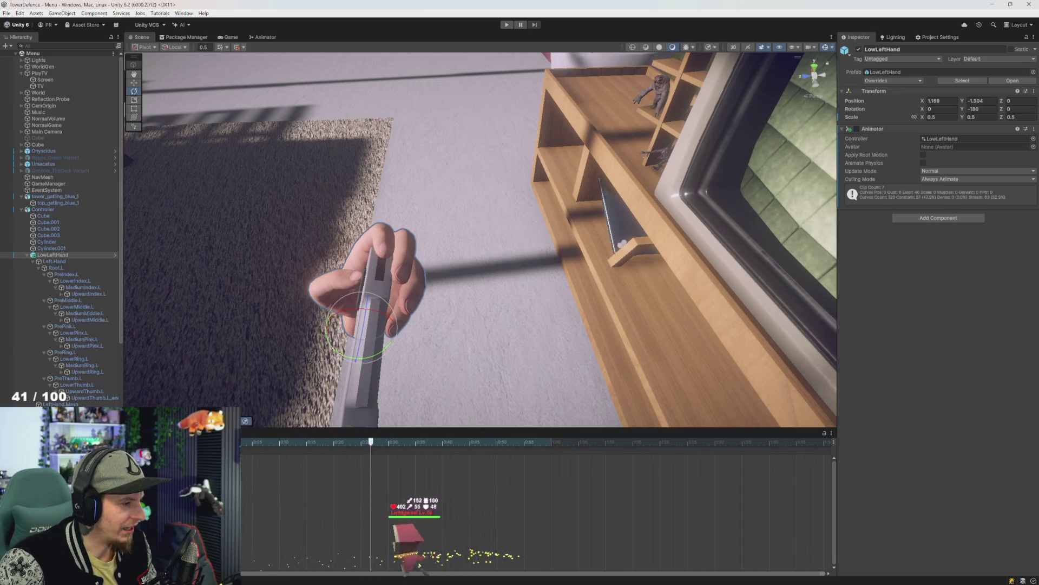
# Click through Controller and Cylinder.001, ending with LowLeftHand selected
pyautogui.click(43, 209)
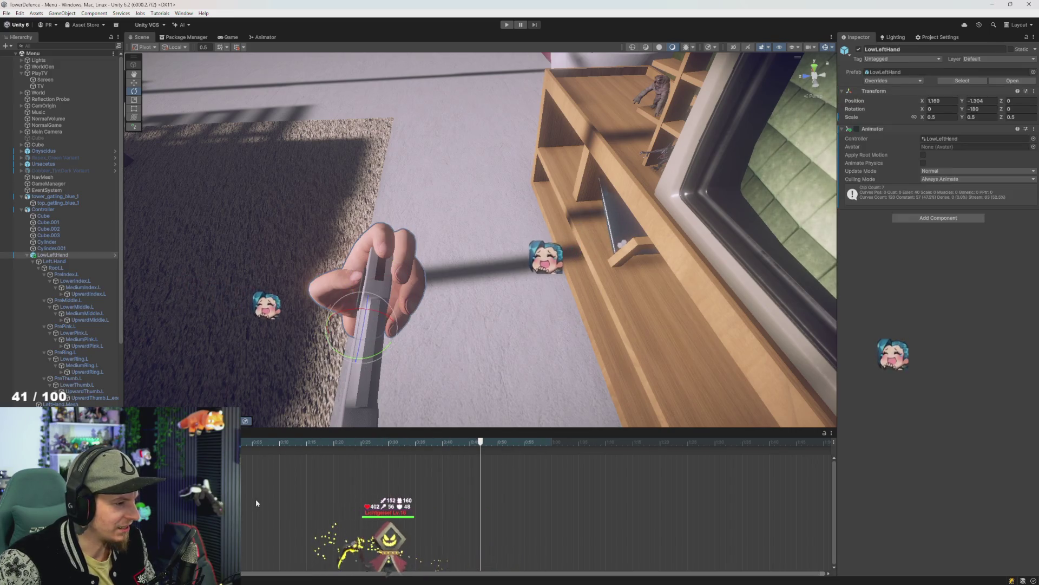
pyautogui.click(52, 254)
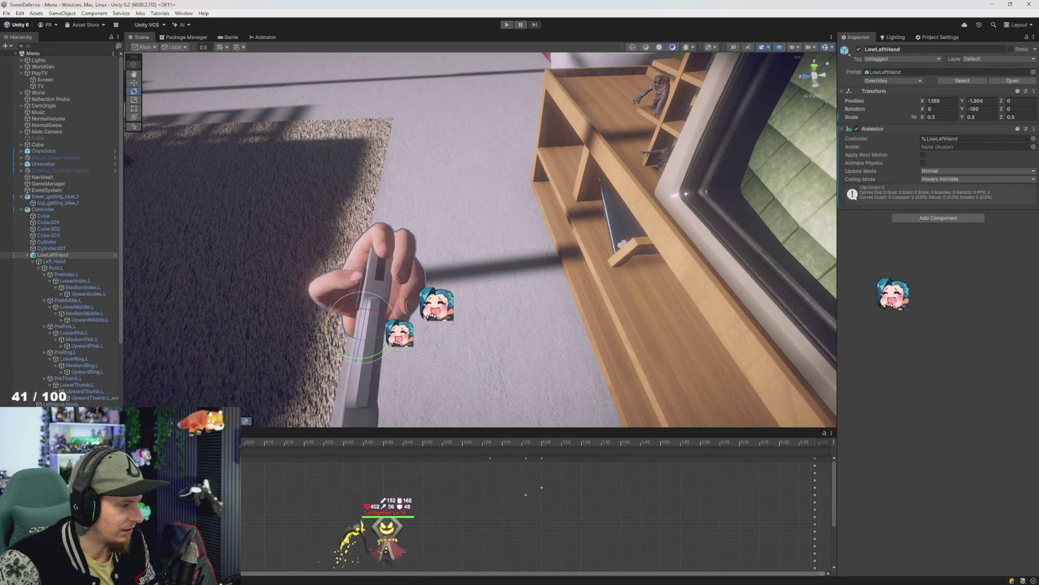
pyautogui.click(51, 248)
pyautogui.click(52, 255)
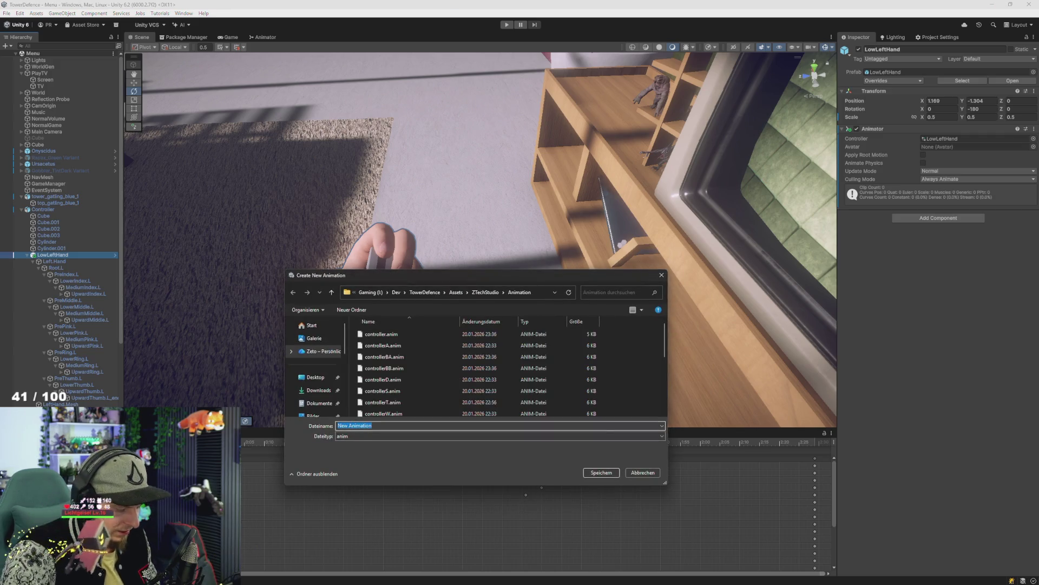
# Name the clip lhandR, confirm overwriting the existing file, and collapse LowLeftHand
pyautogui.write('lhand')
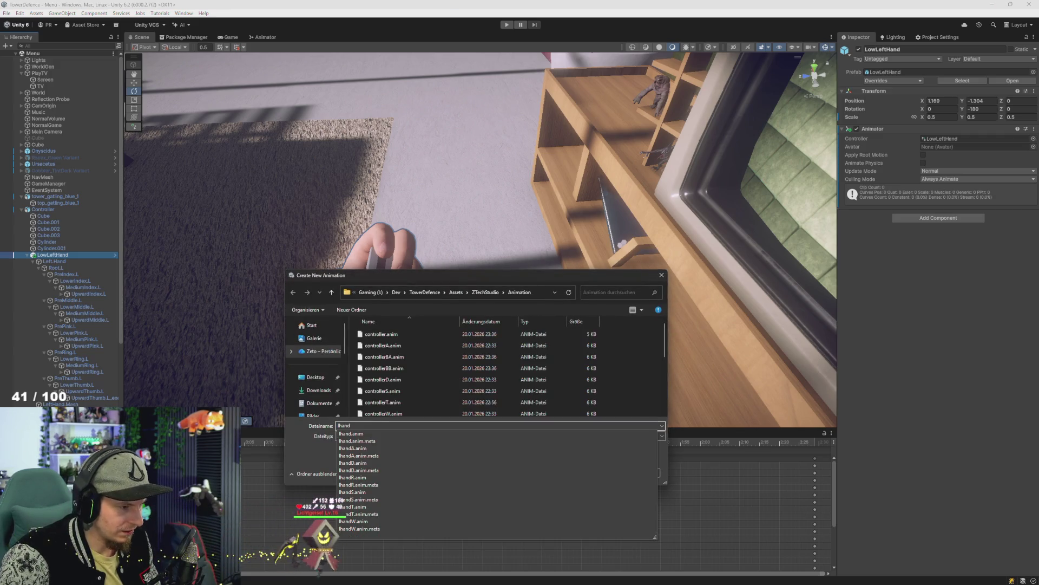
pyautogui.write('R')
pyautogui.press('Return')
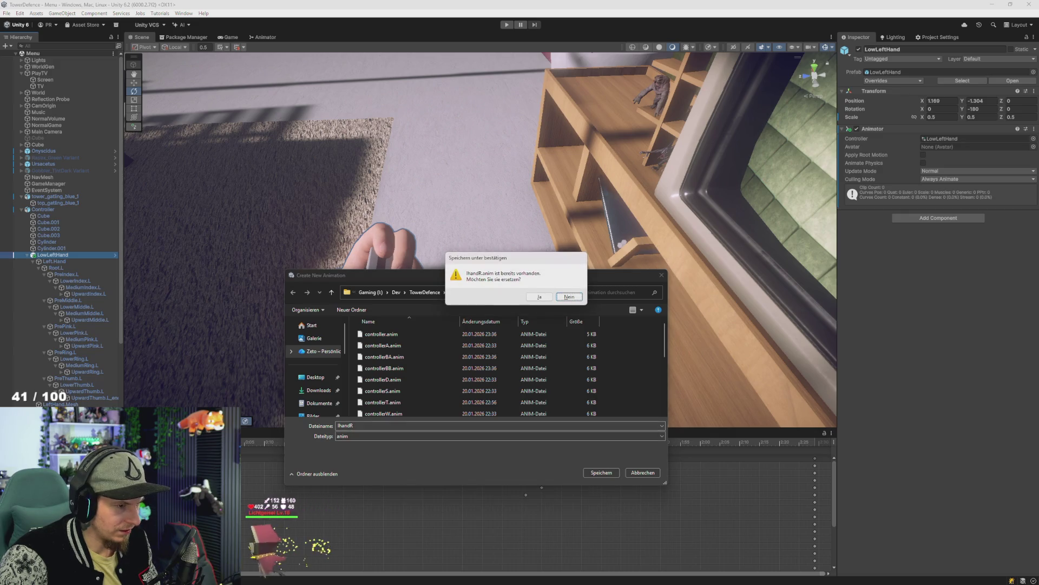
pyautogui.press('Return')
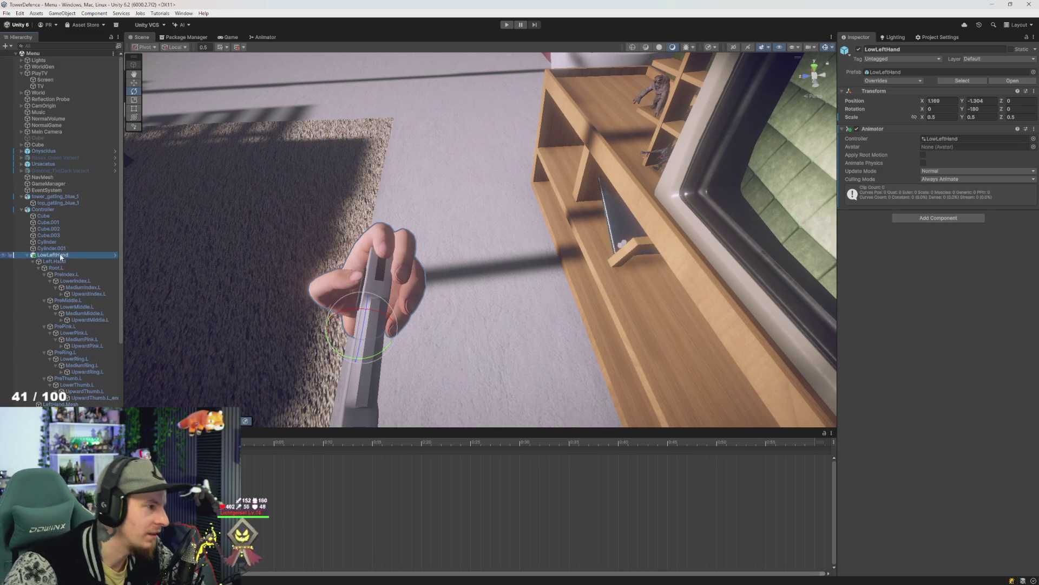
pyautogui.press('Left')
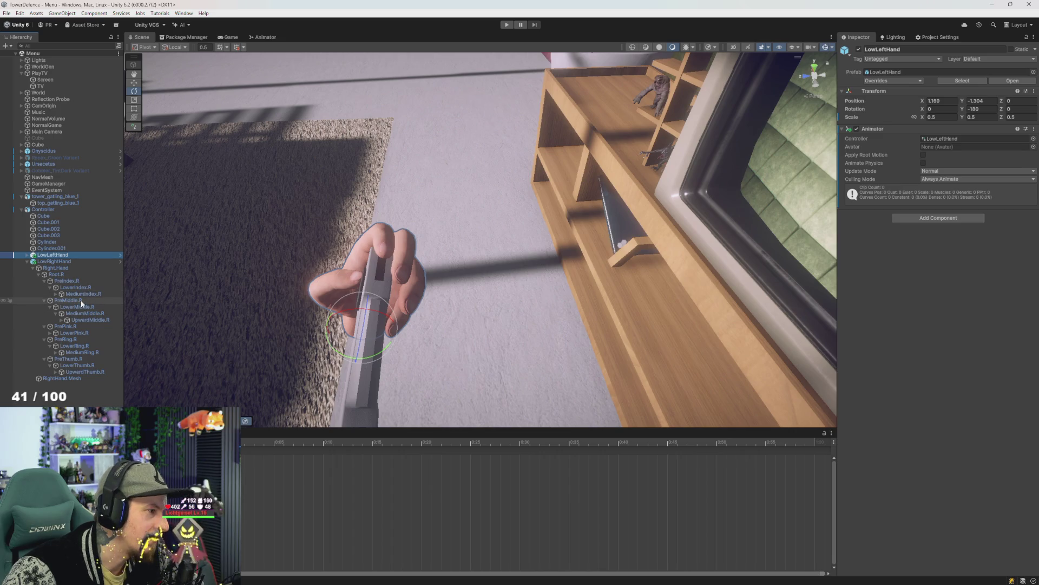
pyautogui.click(80, 300)
pyautogui.moveTo(336, 317); pyautogui.dragTo(422, 276)
pyautogui.click(52, 255)
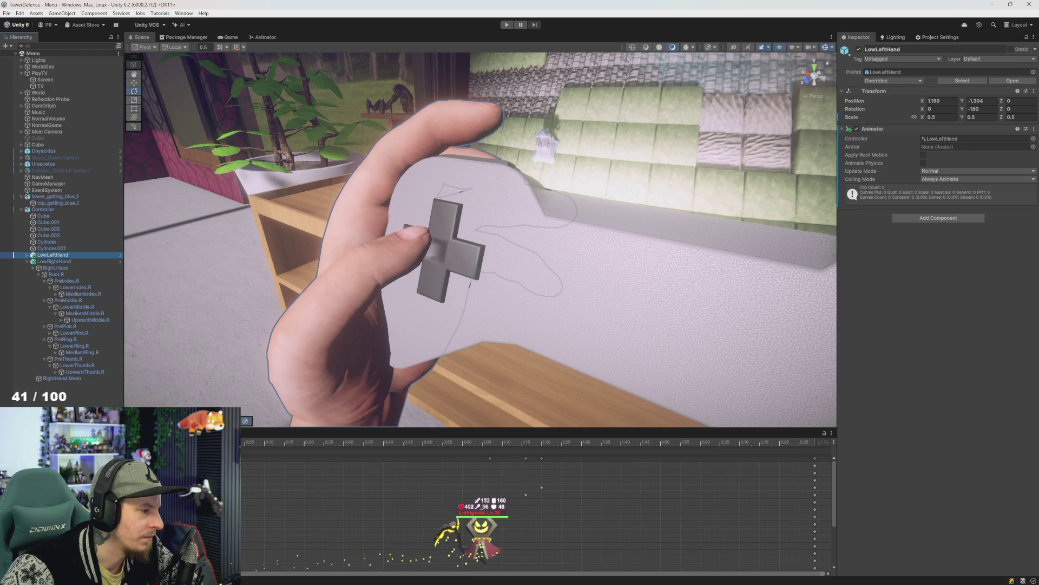
pyautogui.click(54, 261)
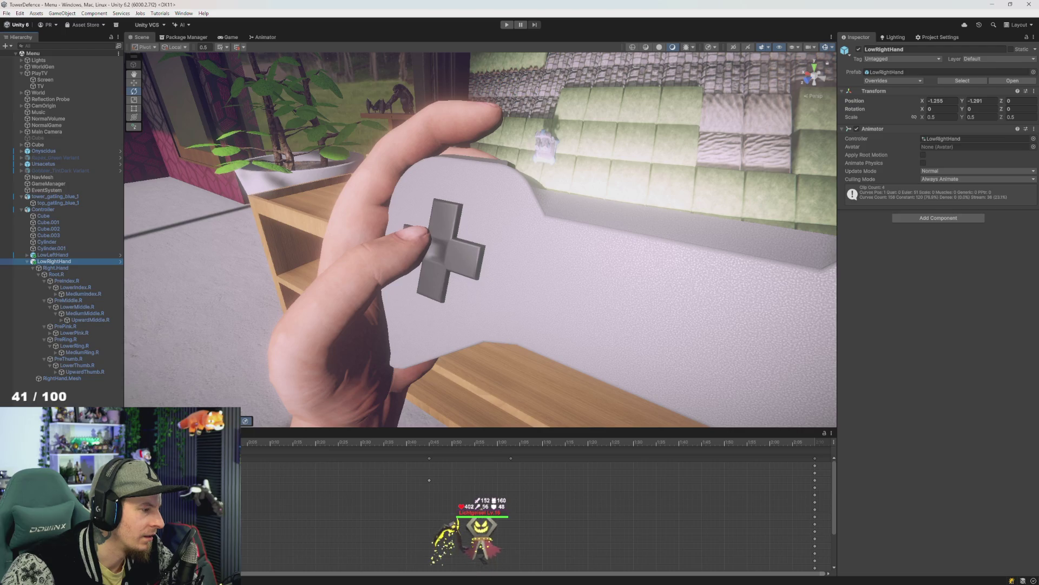
pyautogui.click(54, 255)
pyautogui.press('Right')
pyautogui.press('k')
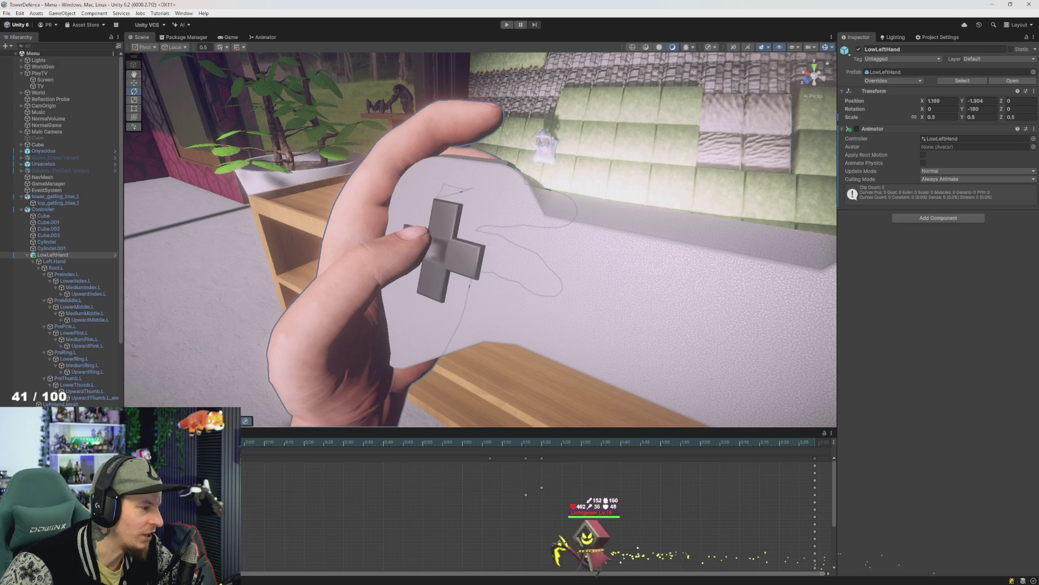
pyautogui.press('k')
pyautogui.press('k')
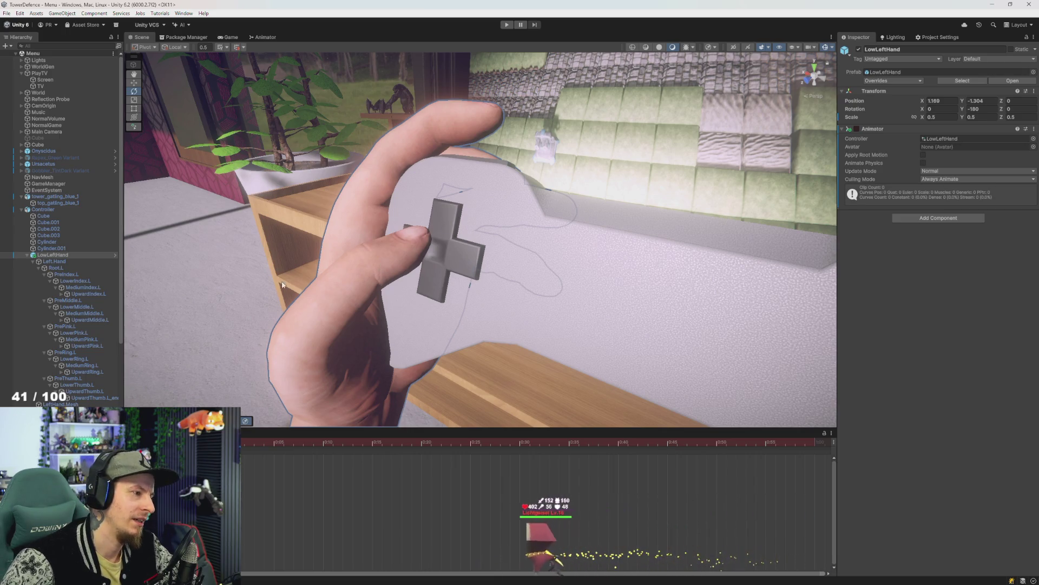
pyautogui.click(64, 262)
pyautogui.press('Left')
pyautogui.press('Down')
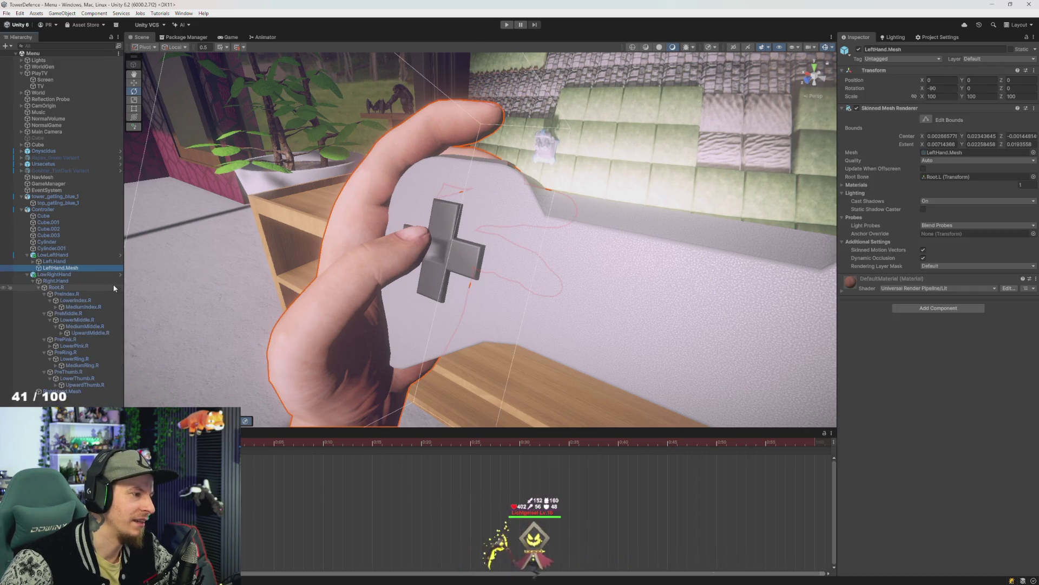
pyautogui.press('Left')
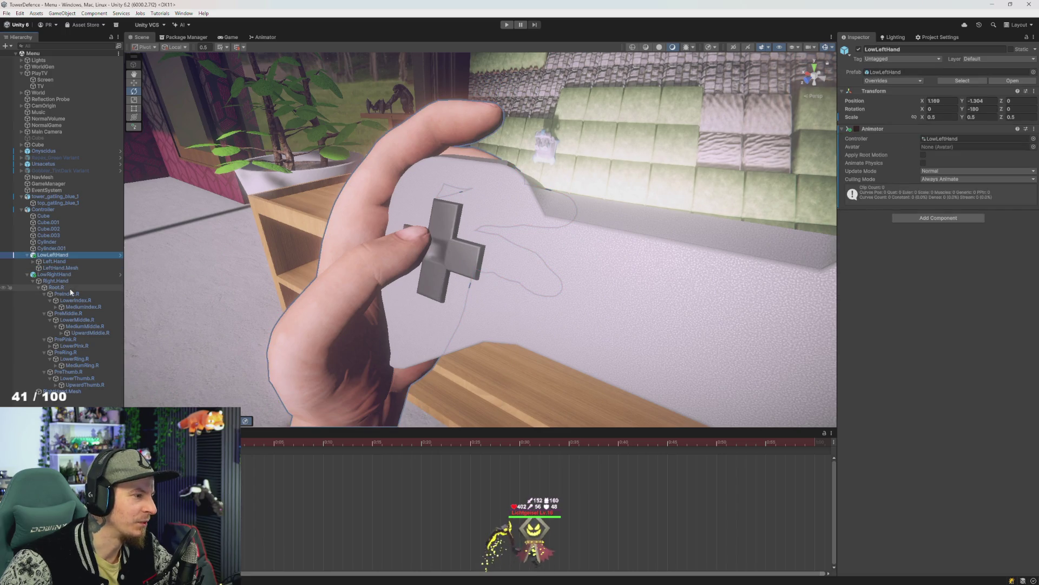
# Expand the Left.Hand bones and orbit the view to the left hand's side
pyautogui.click(69, 313)
pyautogui.moveTo(356, 302)
pyautogui.mouseDown()
pyautogui.moveTo(429, 297)
pyautogui.moveTo(399, 297)
pyautogui.mouseUp()
pyautogui.keyDown('alt'); pyautogui.click(33, 262); pyautogui.keyUp('alt')
pyautogui.click(81, 268)
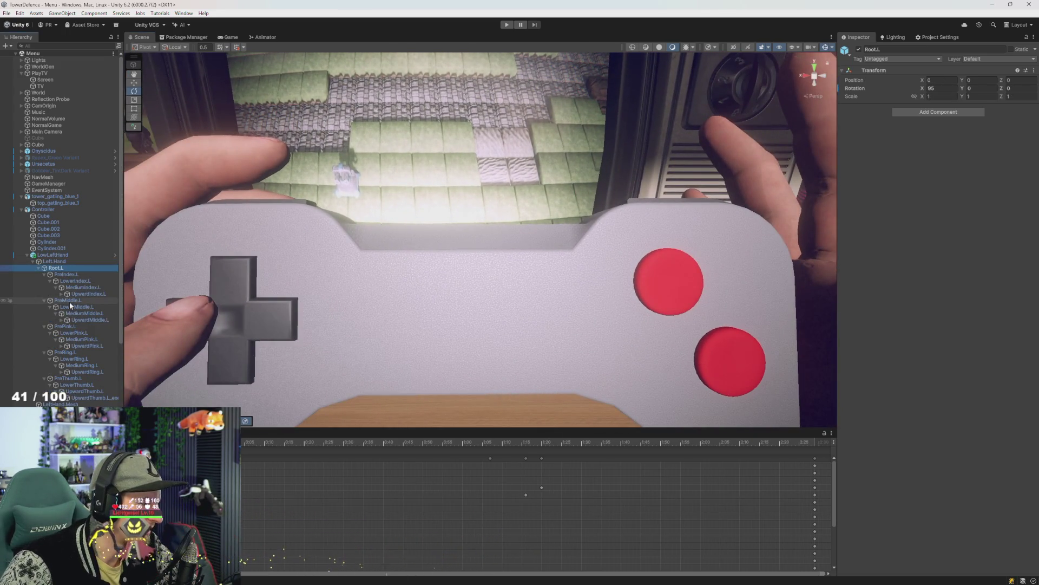
pyautogui.moveTo(128, 316); pyautogui.dragTo(255, 320)
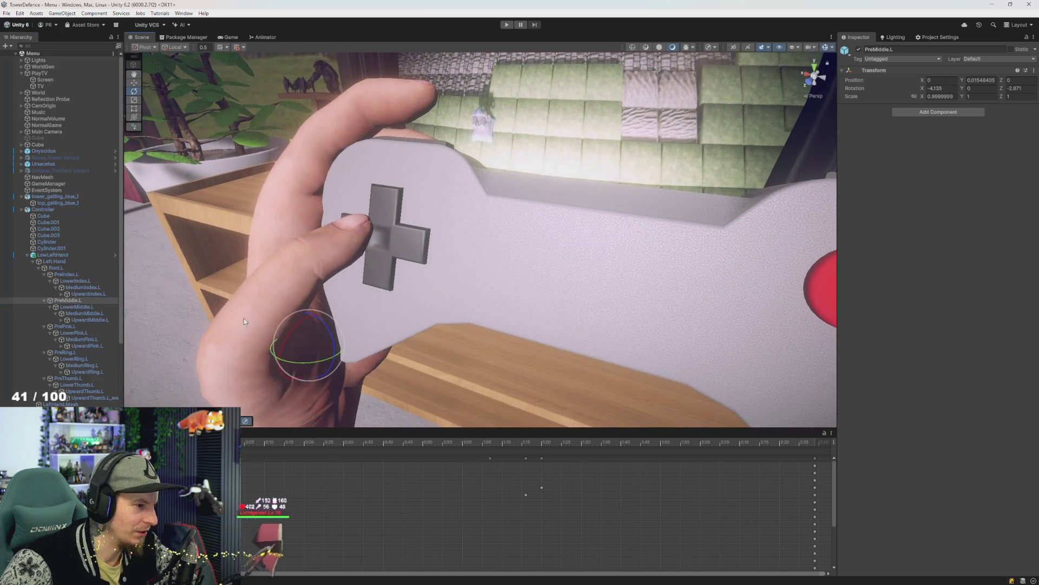
# Try bending LowerMiddle.L without recording, then undo the rotation
pyautogui.click(87, 307)
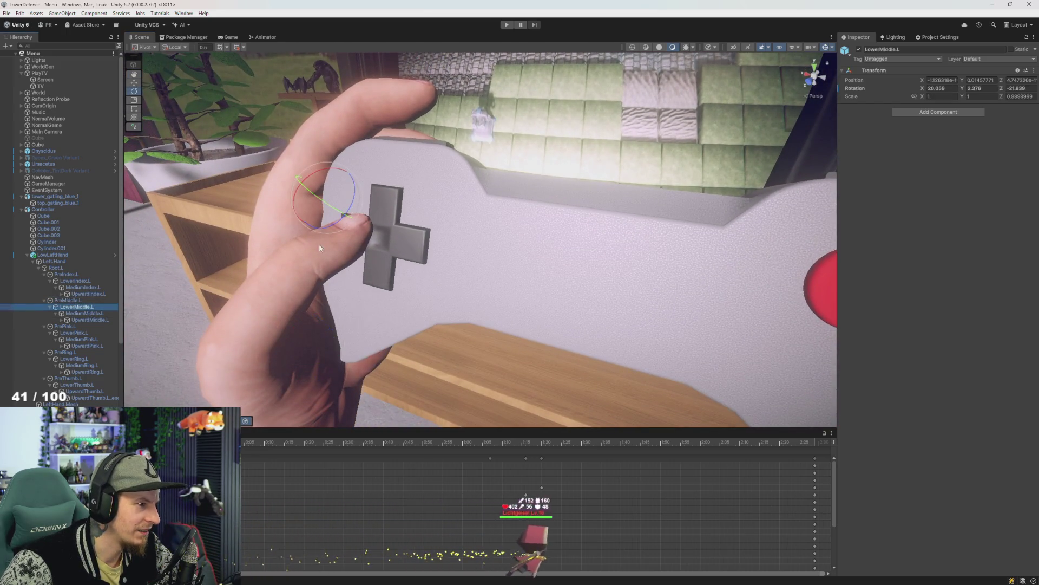
pyautogui.moveTo(355, 205); pyautogui.dragTo(352, 202)
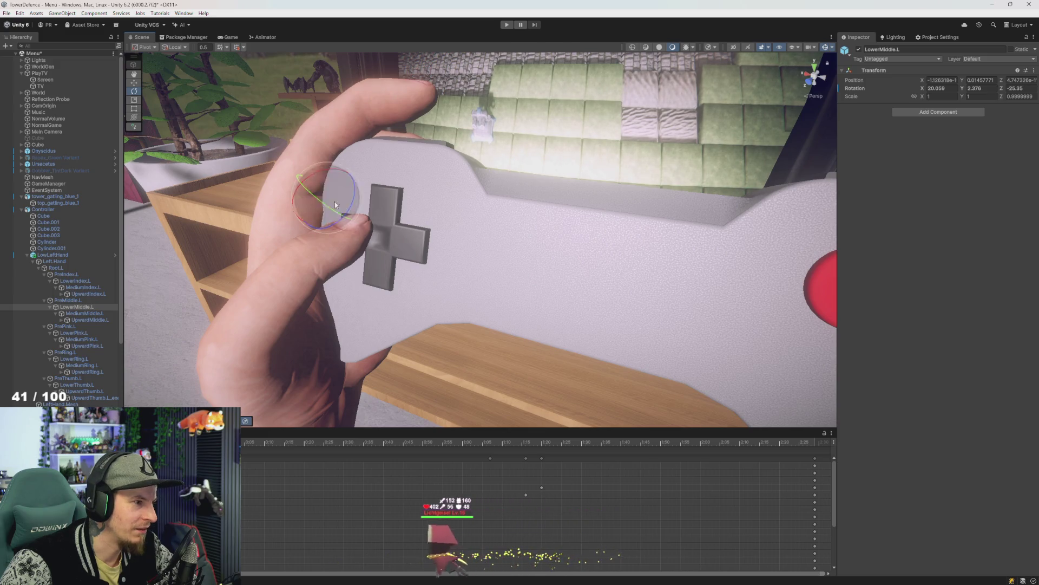
pyautogui.moveTo(347, 201); pyautogui.dragTo(402, 216)
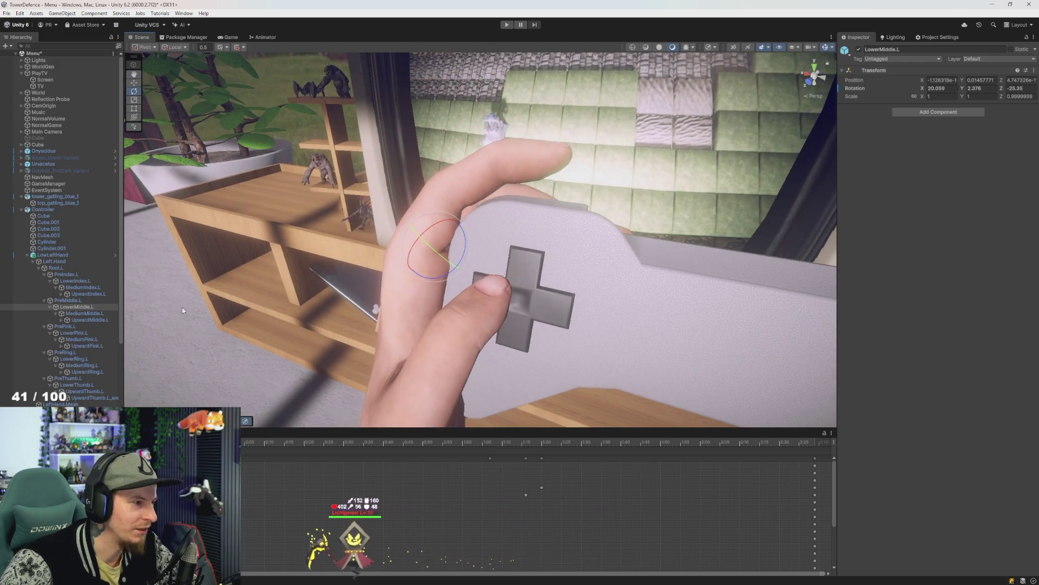
pyautogui.moveTo(463, 246); pyautogui.dragTo(463, 246)
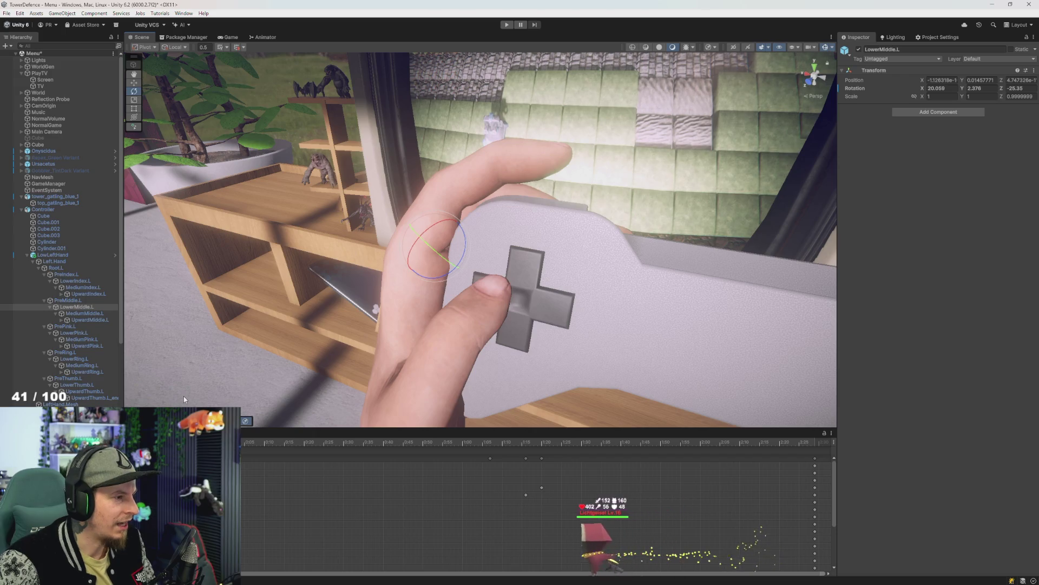
pyautogui.hotkey('ctrl', 'z')
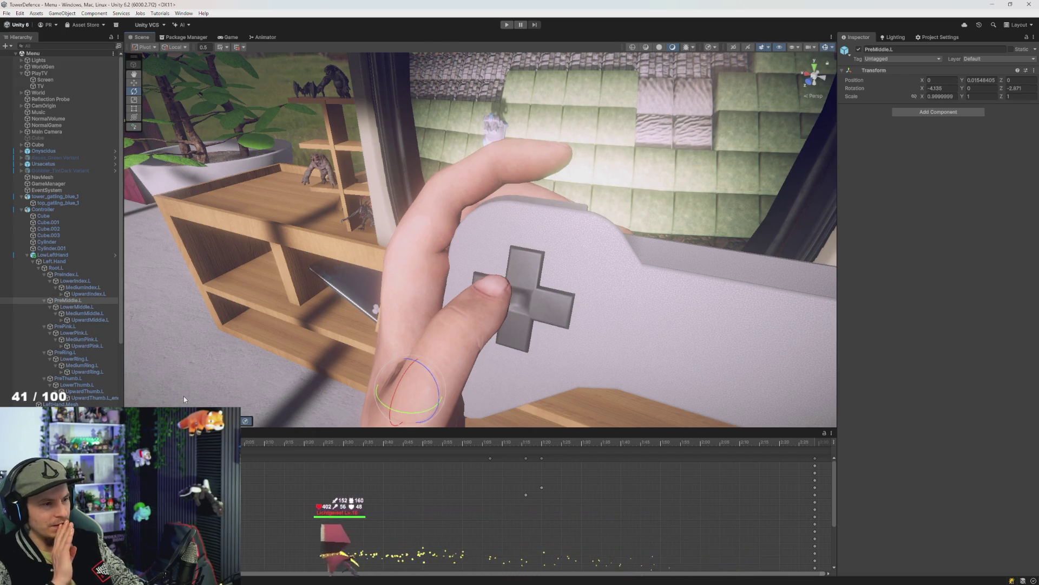
pyautogui.hotkey('ctrl', 'z')
pyautogui.hotkey('ctrl', 'z')
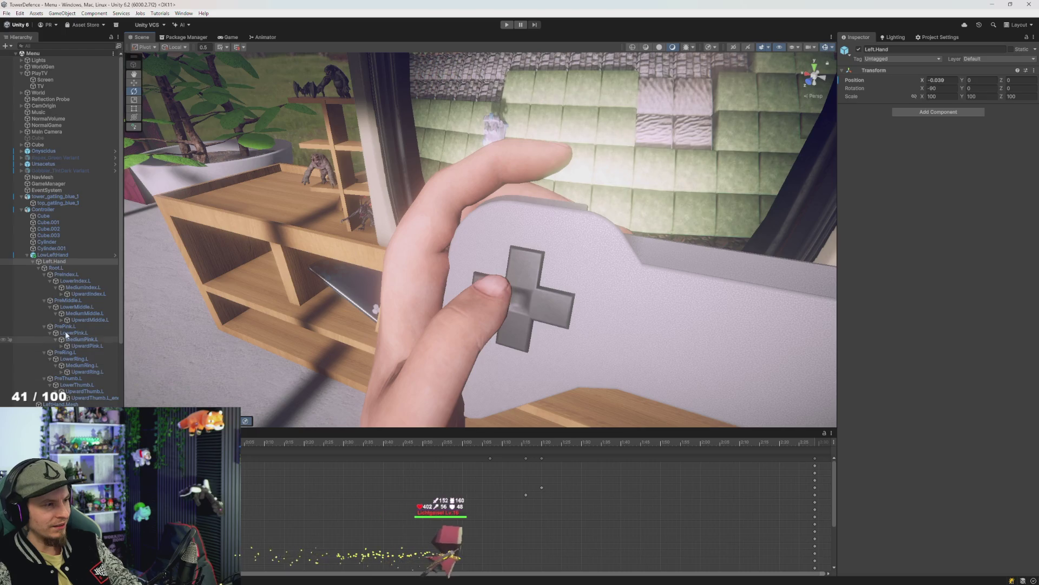
# In record mode on LowLeftHand, bend PreMiddle.L slightly and curl LowerMiddle.L
pyautogui.click(53, 228)
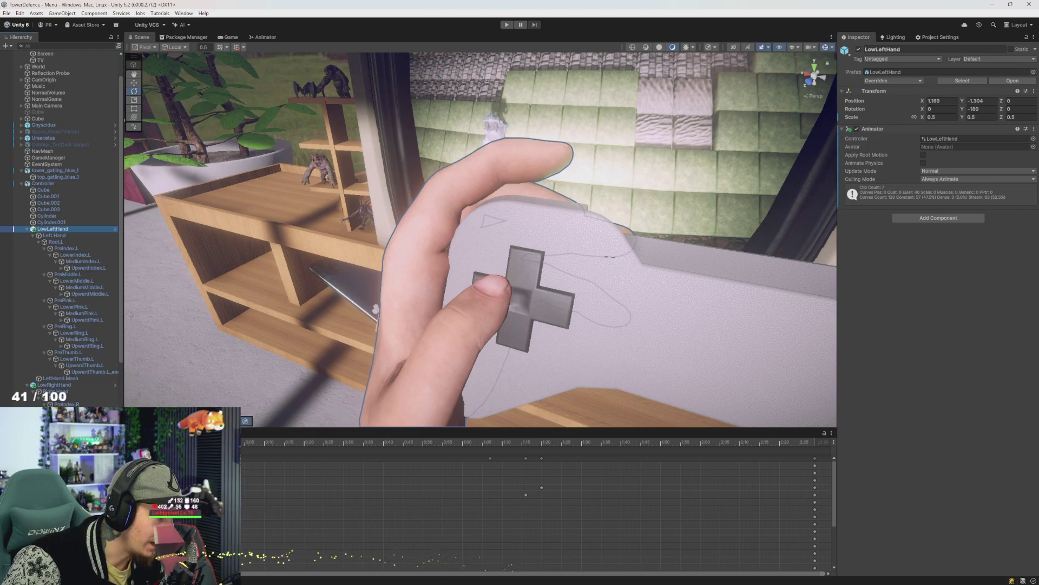
pyautogui.press('r')
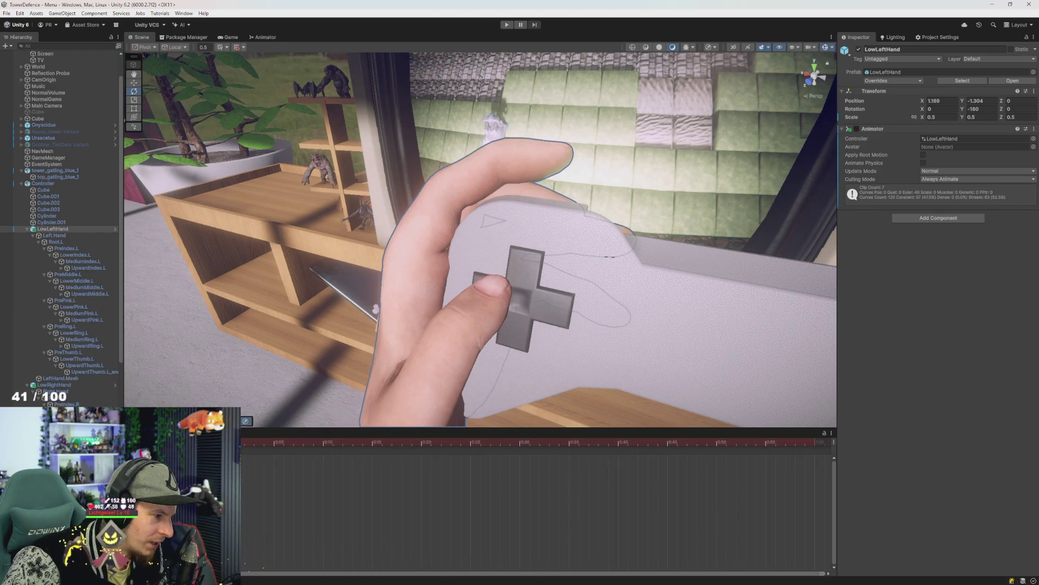
pyautogui.click(77, 276)
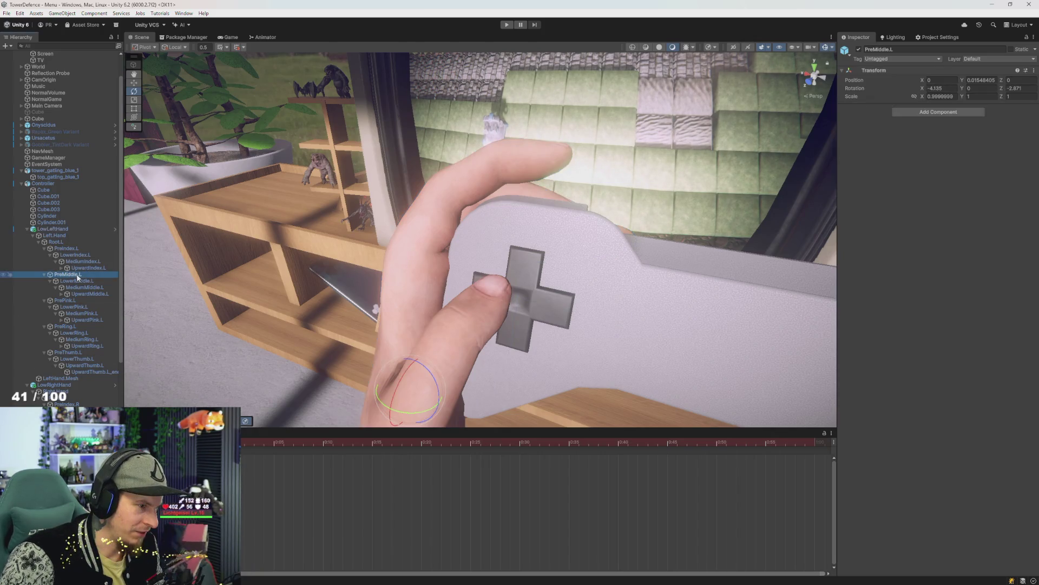
pyautogui.moveTo(432, 378); pyautogui.dragTo(433, 378)
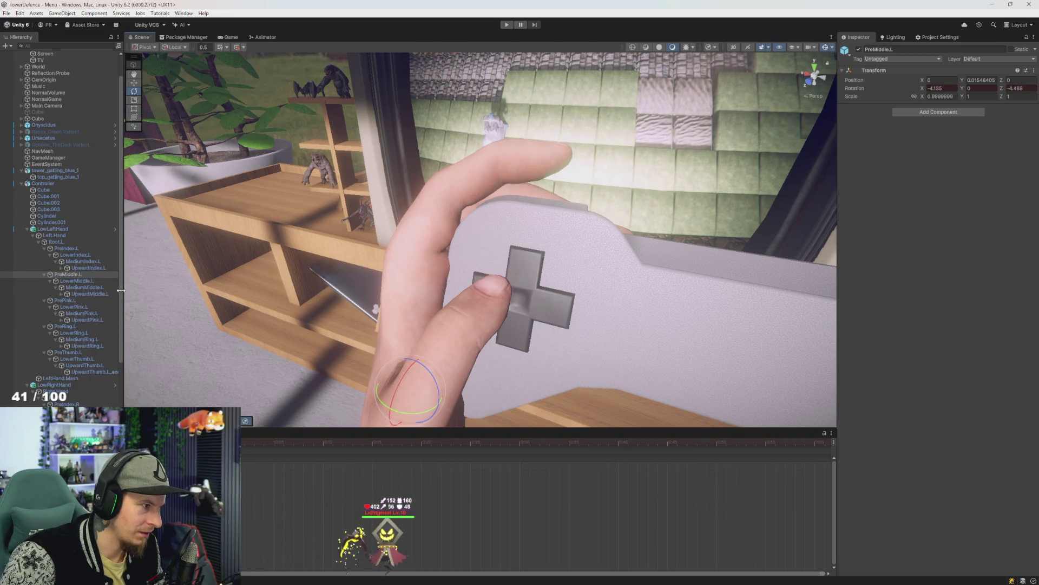
pyautogui.click(475, 247)
pyautogui.moveTo(470, 247); pyautogui.dragTo(564, 235)
# Scrub the recorded middle-finger motion and show keyframes for all Left.Hand bones
pyautogui.keyDown('ctrl'); pyautogui.click(67, 274); pyautogui.keyUp('ctrl')
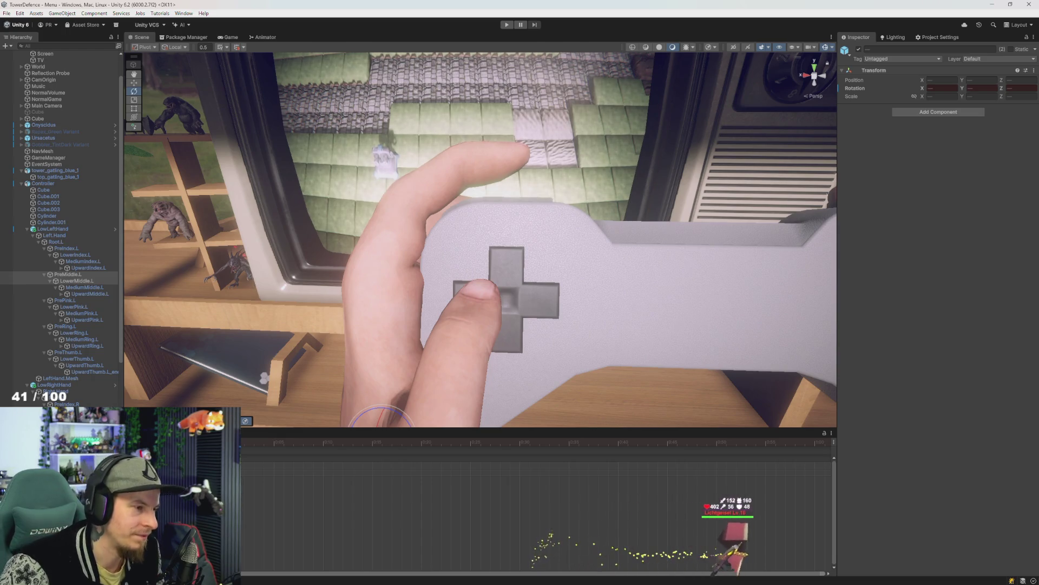
pyautogui.keyDown('ctrl'); pyautogui.click(67, 275); pyautogui.keyUp('ctrl')
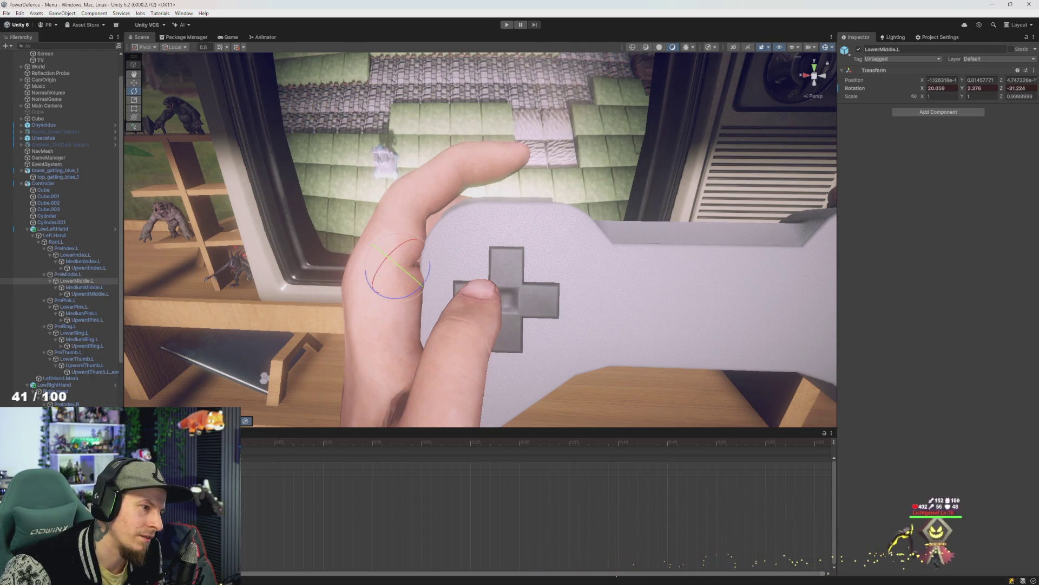
pyautogui.click(68, 274)
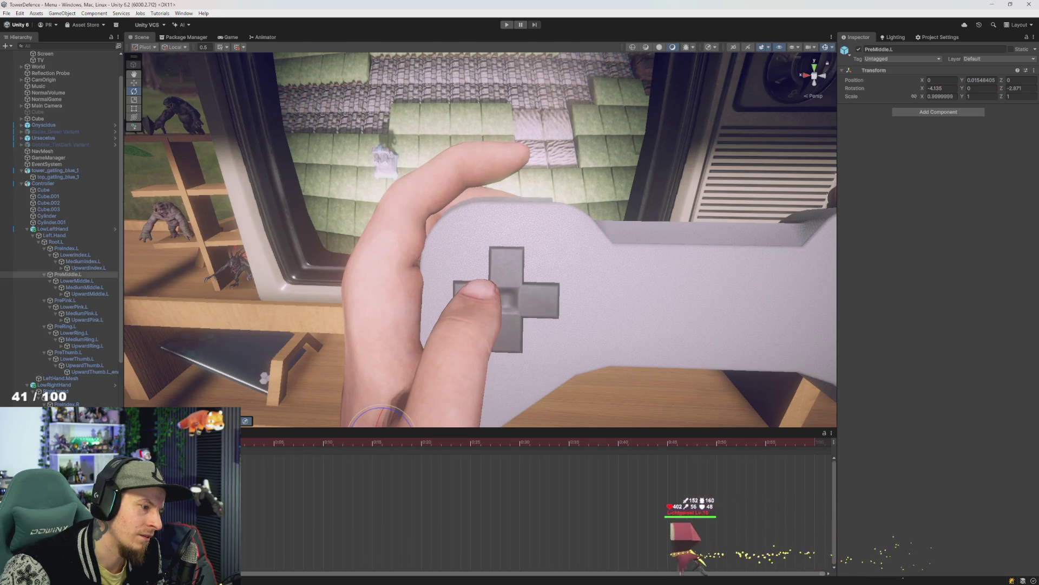
pyautogui.moveTo(428, 458)
pyautogui.mouseDown()
pyautogui.moveTo(569, 458)
pyautogui.moveTo(347, 459)
pyautogui.mouseUp()
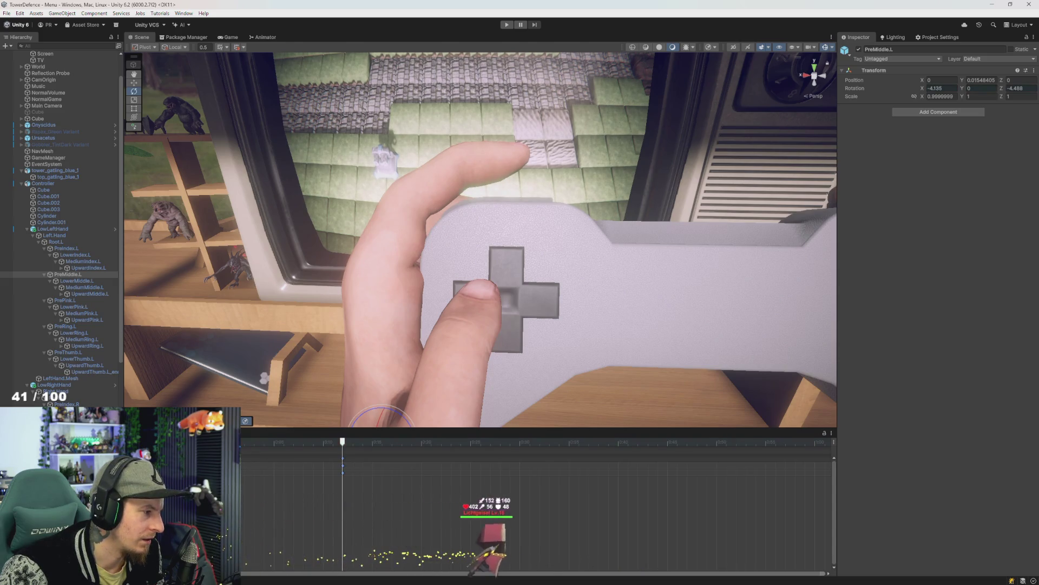
pyautogui.click(54, 235)
pyautogui.keyDown('shift'); pyautogui.click(87, 371); pyautogui.keyUp('shift')
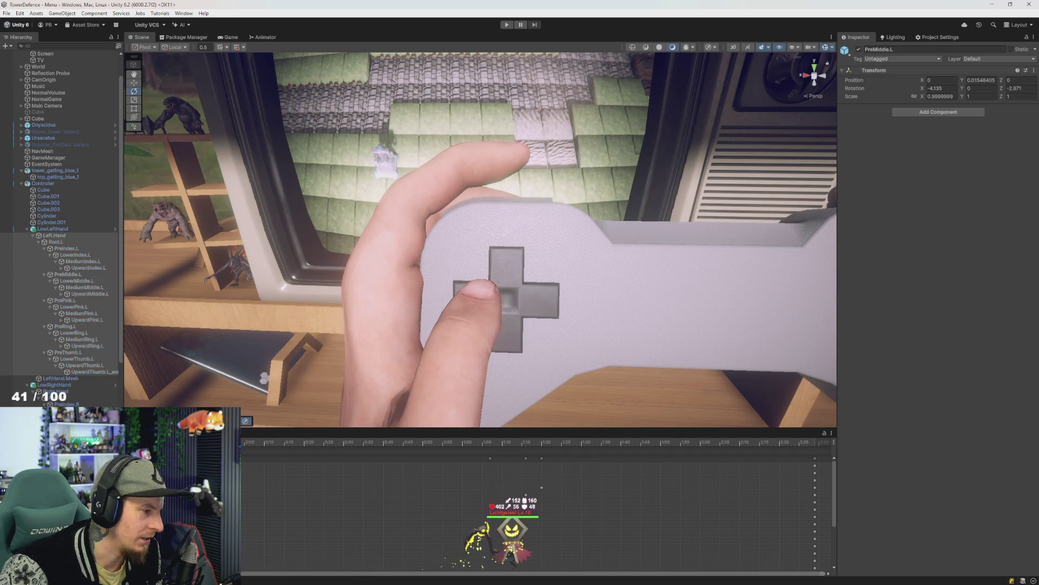
# Zoom the dopesheet, box-select and move the finger keyframes, play the clip, then select LowRightHand
pyautogui.scroll(5, 262, 460)
pyautogui.scroll(-2, 260, 489)
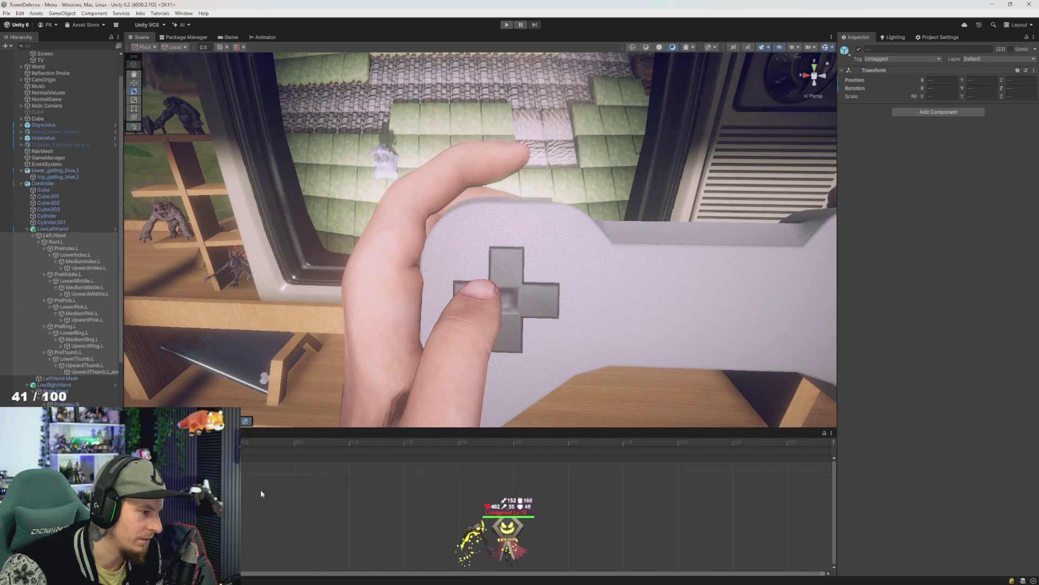
pyautogui.scroll(-2, 611, 521)
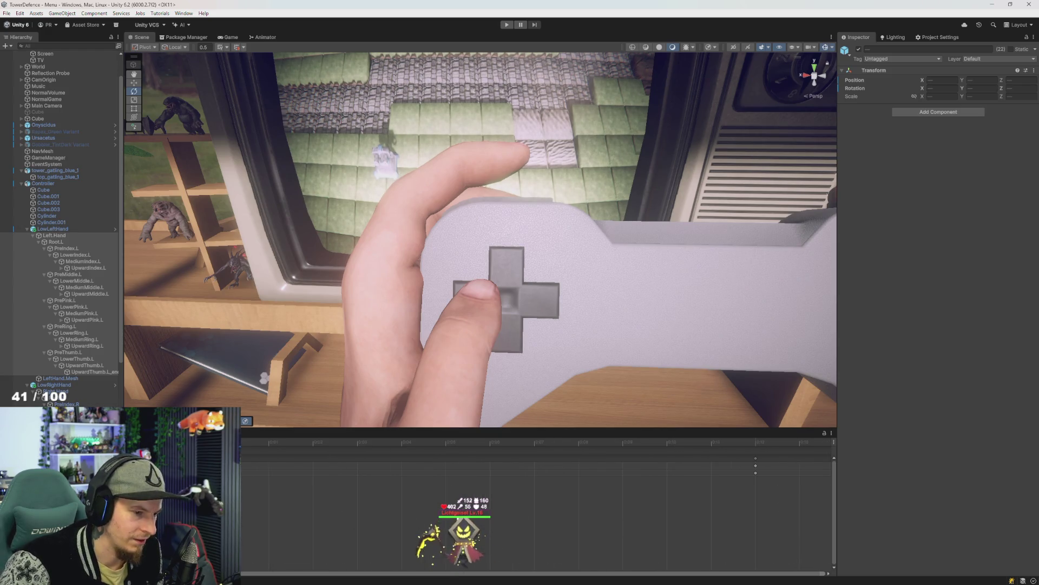
pyautogui.scroll(-1, 270, 460)
pyautogui.click(349, 442)
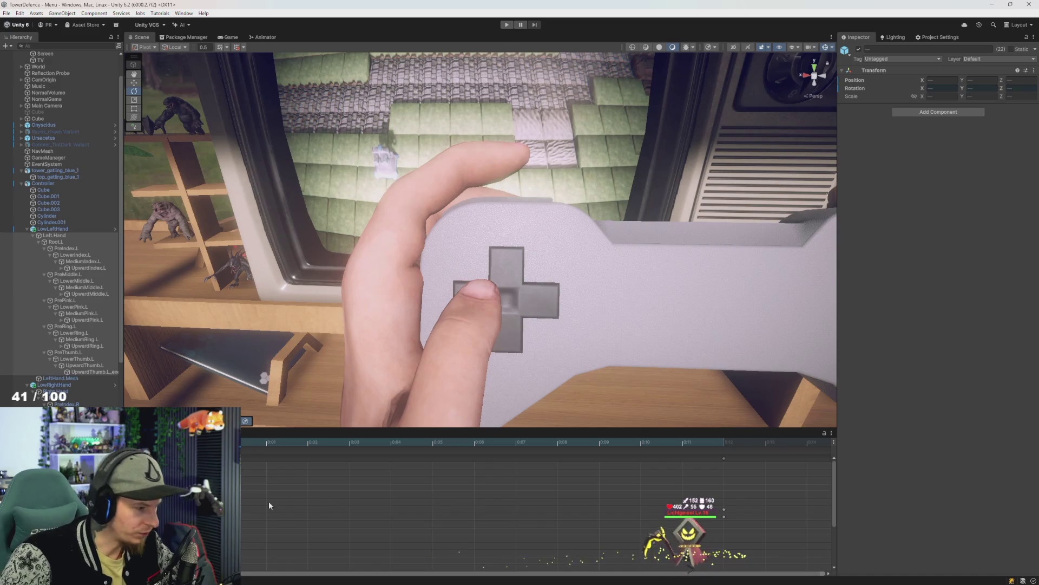
pyautogui.scroll(-2, 245, 513)
pyautogui.moveTo(582, 505)
pyautogui.mouseDown()
pyautogui.moveTo(242, 456)
pyautogui.moveTo(249, 476)
pyautogui.mouseUp()
pyautogui.moveTo(551, 476)
pyautogui.mouseDown()
pyautogui.moveTo(419, 557)
pyautogui.moveTo(241, 535)
pyautogui.moveTo(273, 549)
pyautogui.mouseUp()
pyautogui.moveTo(616, 476)
pyautogui.mouseDown()
pyautogui.moveTo(387, 550)
pyautogui.moveTo(241, 536)
pyautogui.mouseUp()
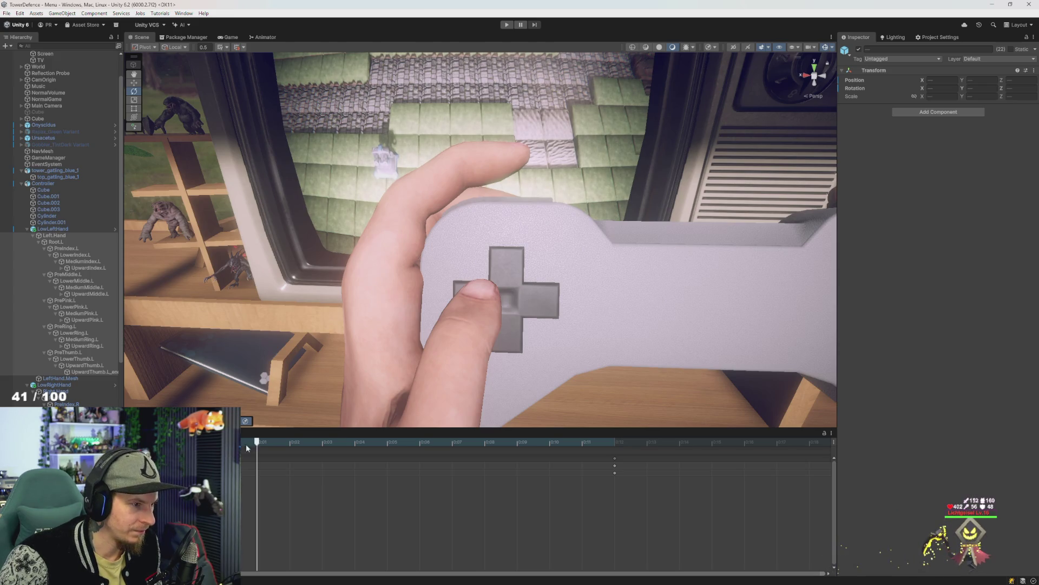
pyautogui.press('space')
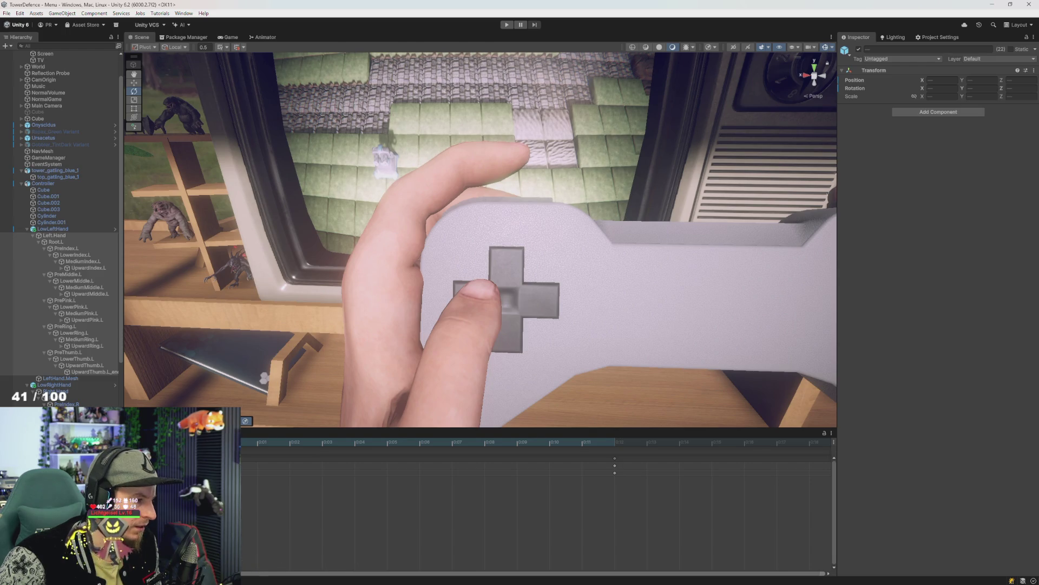
pyautogui.click(60, 385)
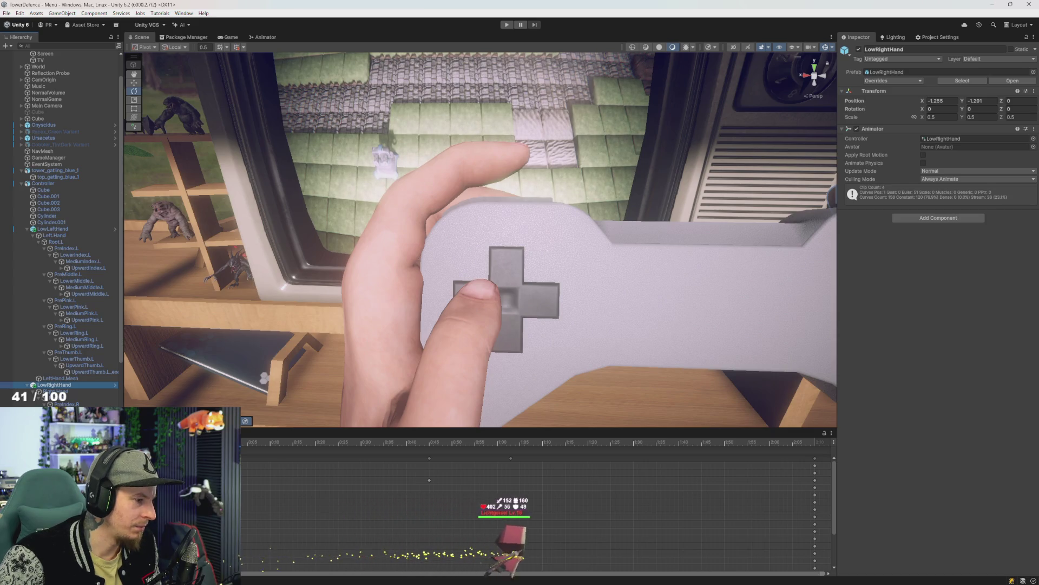
# Save a new animation clip named rhandR for the right hand
pyautogui.scroll(-4, 56, 319)
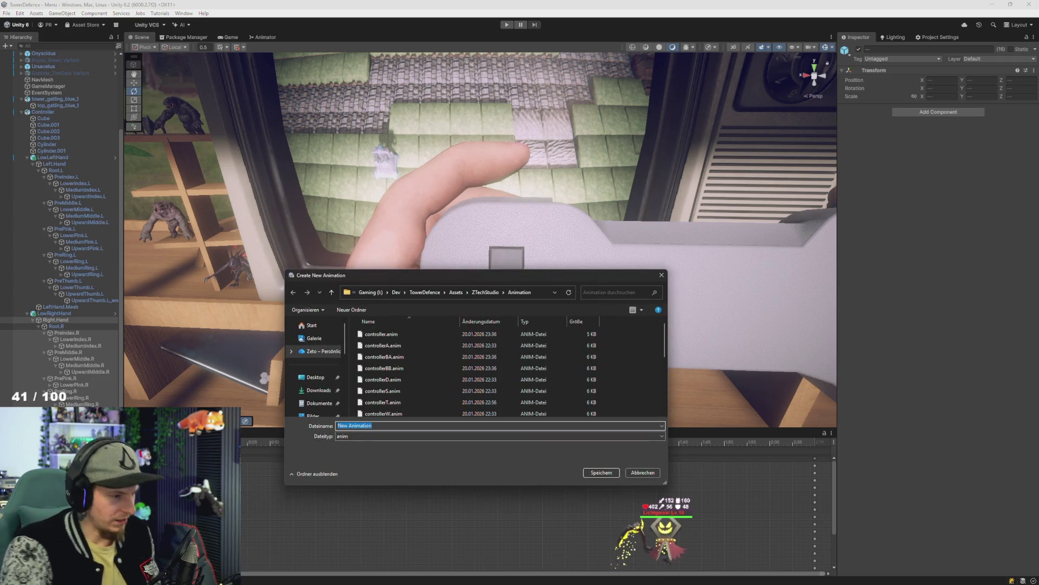
pyautogui.write('rhandR')
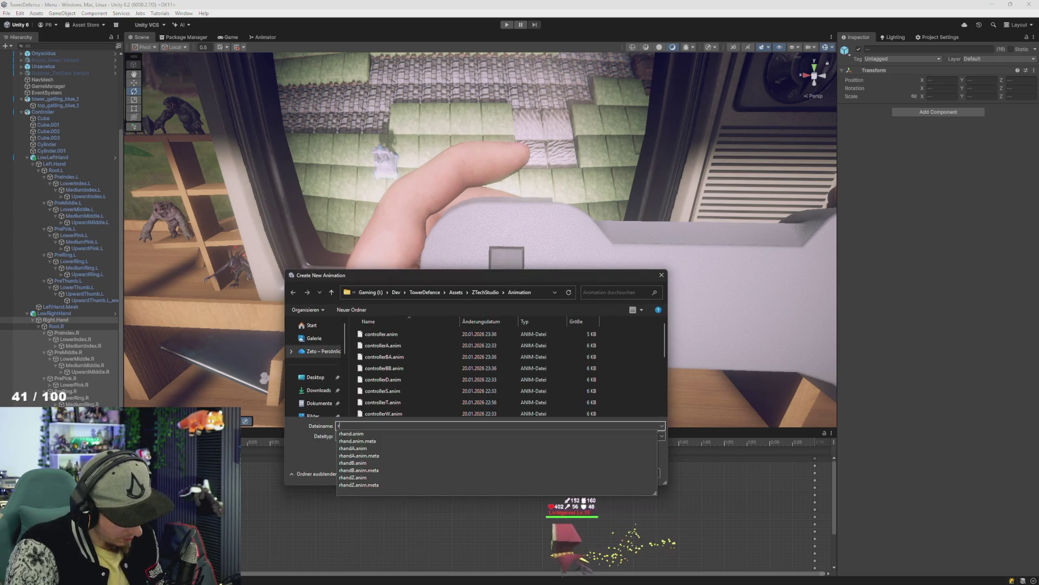
pyautogui.press('Return')
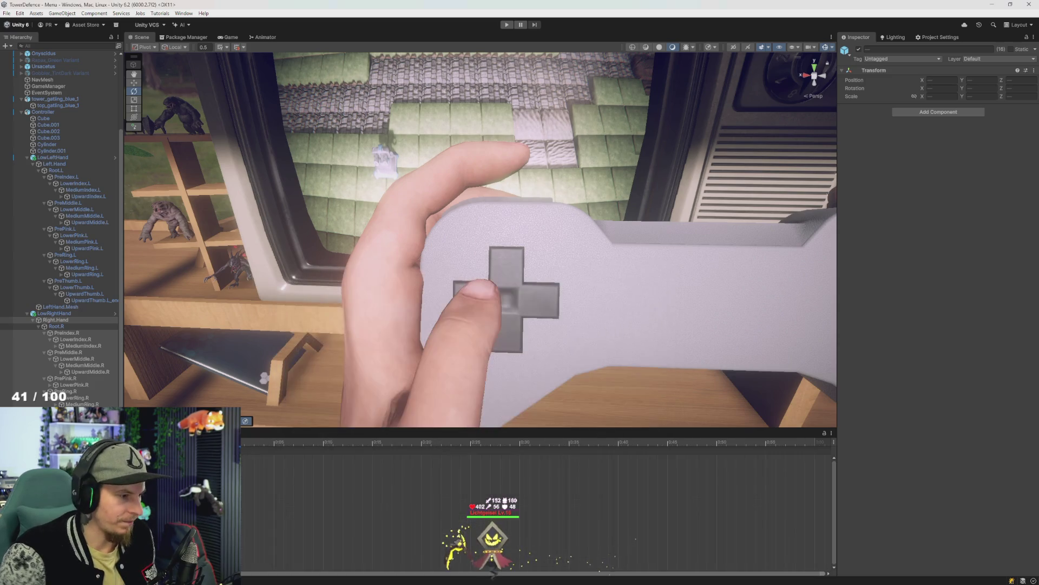
# Scrub the rhandR timeline and view the controller and hands from the front
pyautogui.moveTo(347, 483)
pyautogui.mouseDown()
pyautogui.moveTo(389, 494)
pyautogui.moveTo(342, 490)
pyautogui.mouseUp()
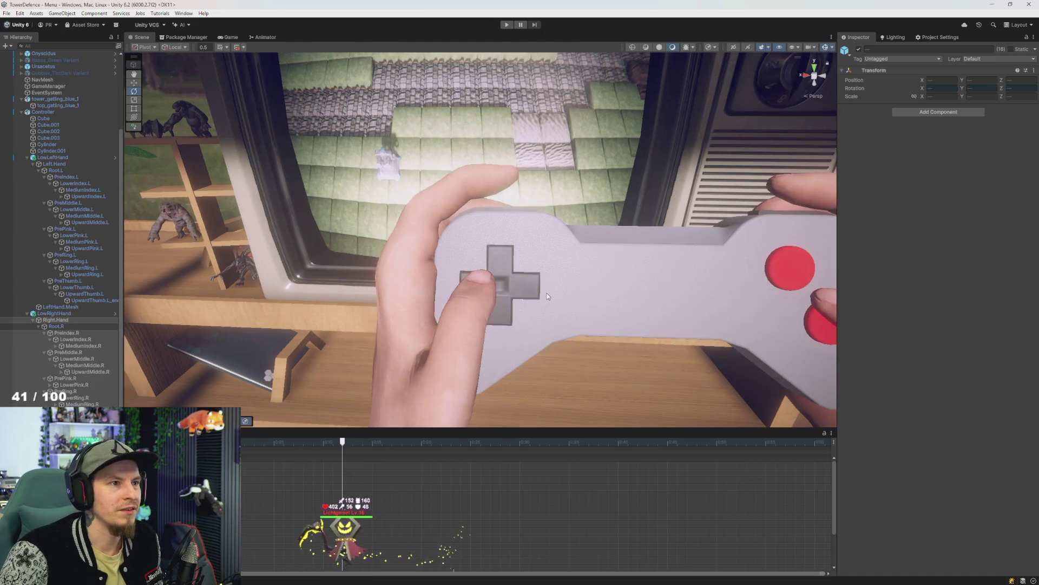
pyautogui.moveTo(648, 295)
pyautogui.mouseDown()
pyautogui.moveTo(623, 281)
pyautogui.moveTo(584, 287)
pyautogui.mouseUp()
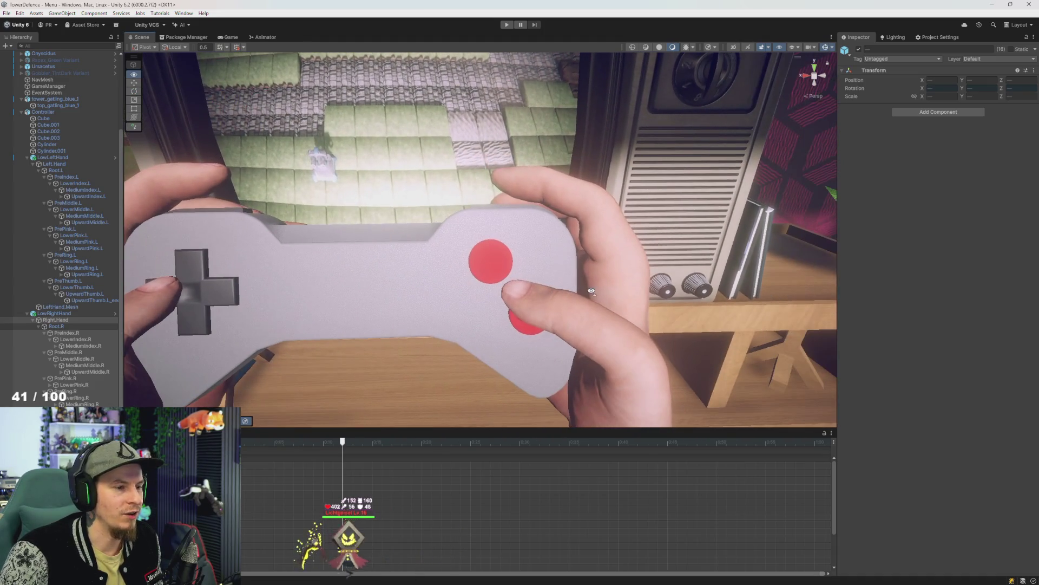
pyautogui.scroll(-1, 81, 317)
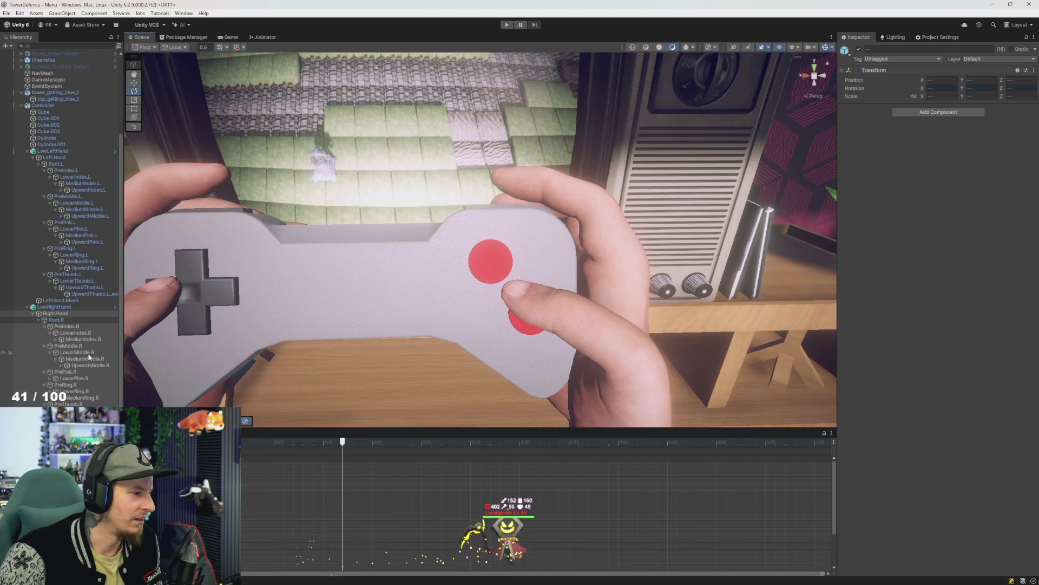
pyautogui.click(69, 345)
# Bend PreMiddle.R and LowerMiddle.R slightly, then scrub between earlier and later frames
pyautogui.moveTo(595, 387); pyautogui.dragTo(592, 385)
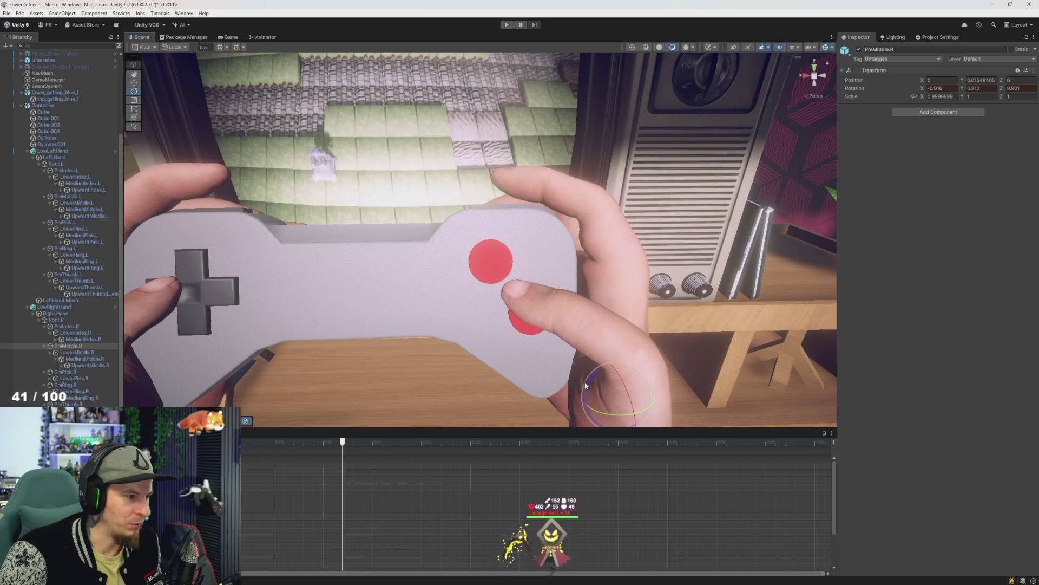
pyautogui.click(78, 352)
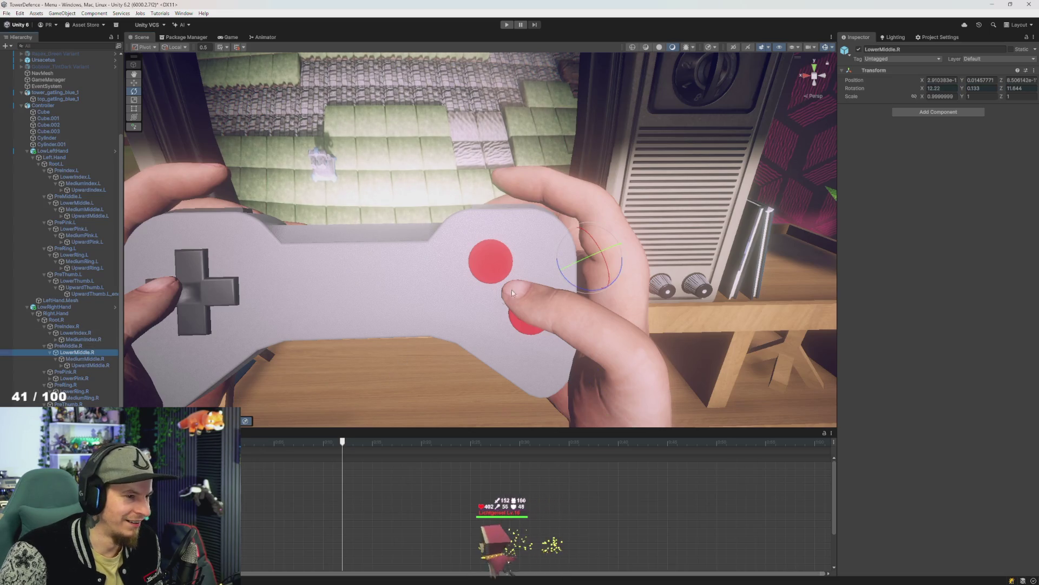
pyautogui.moveTo(576, 250); pyautogui.dragTo(567, 278)
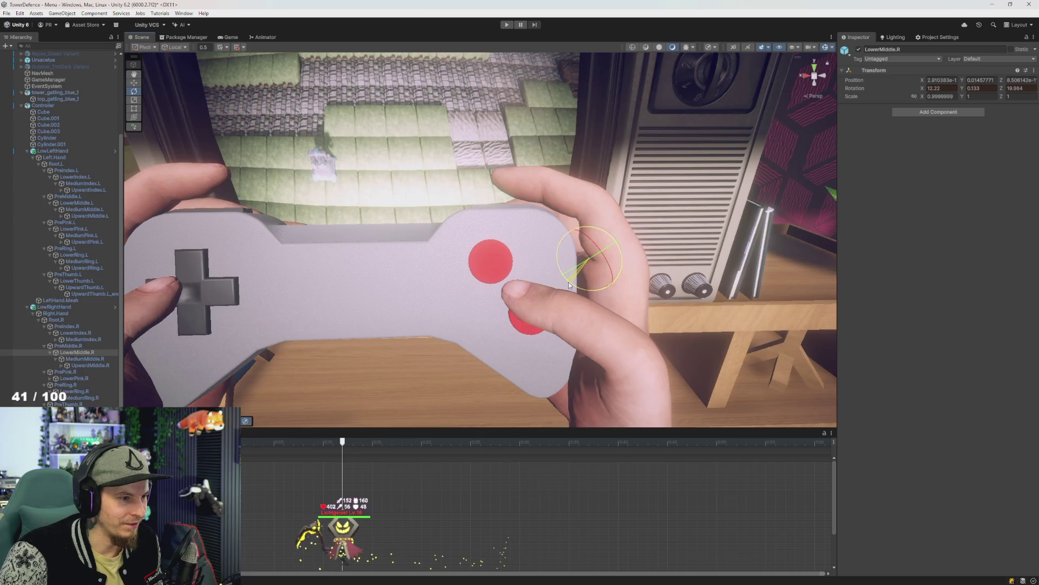
pyautogui.moveTo(344, 445); pyautogui.dragTo(283, 443)
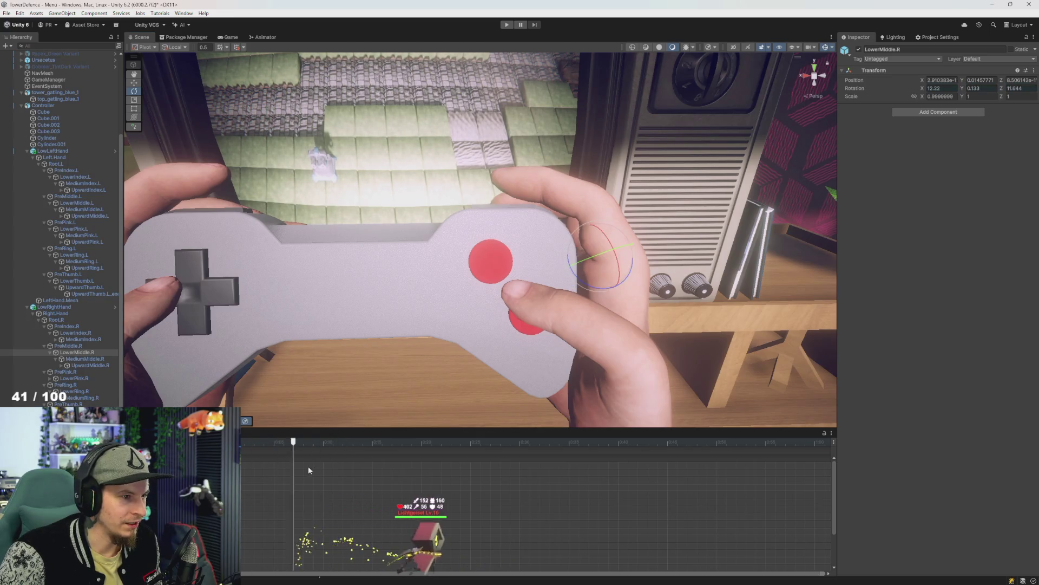
pyautogui.moveTo(316, 474)
pyautogui.mouseDown()
pyautogui.moveTo(358, 470)
pyautogui.moveTo(342, 474)
pyautogui.mouseUp()
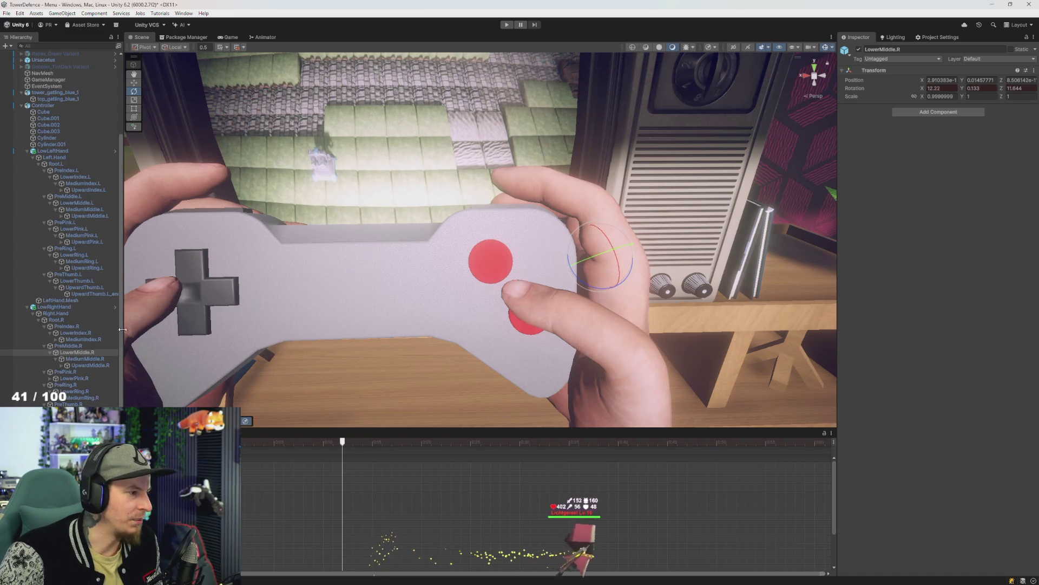
# Rotate PreMiddle.R to lift the middle finger and LowerMiddle.R to about 21.72 degrees, undoing the last rotation
pyautogui.click(76, 347)
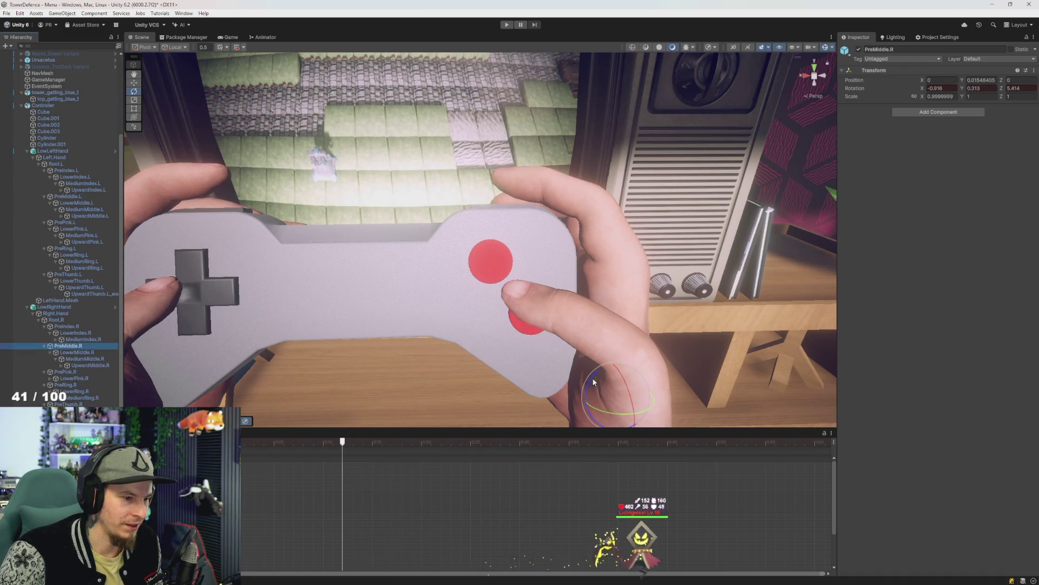
pyautogui.moveTo(593, 382); pyautogui.dragTo(563, 386)
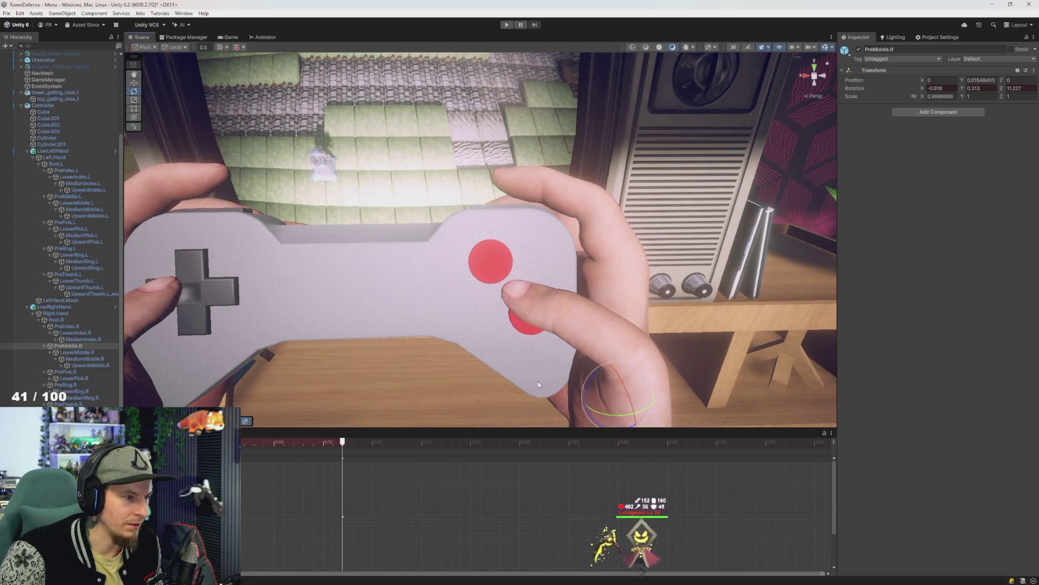
pyautogui.click(84, 353)
pyautogui.moveTo(587, 267); pyautogui.dragTo(574, 273)
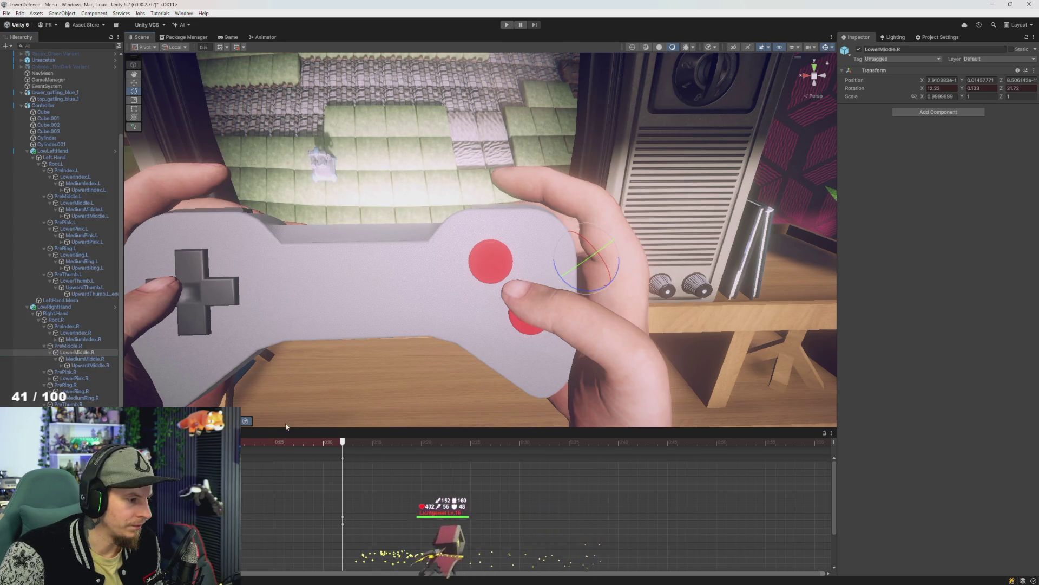
pyautogui.click(353, 442)
pyautogui.hotkey('ctrl', 'z')
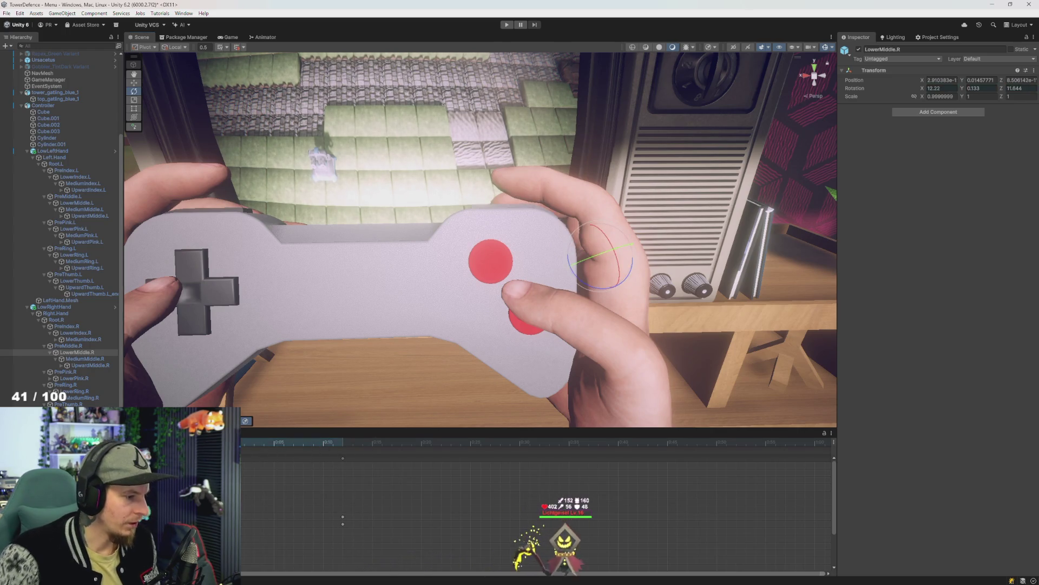
# Select keyframe ranges in the dopesheet and show the project's animation clips with Ctrl+5
pyautogui.moveTo(302, 467); pyautogui.dragTo(234, 513)
pyautogui.hotkey('ctrl', 'z')
pyautogui.moveTo(313, 490); pyautogui.dragTo(241, 476)
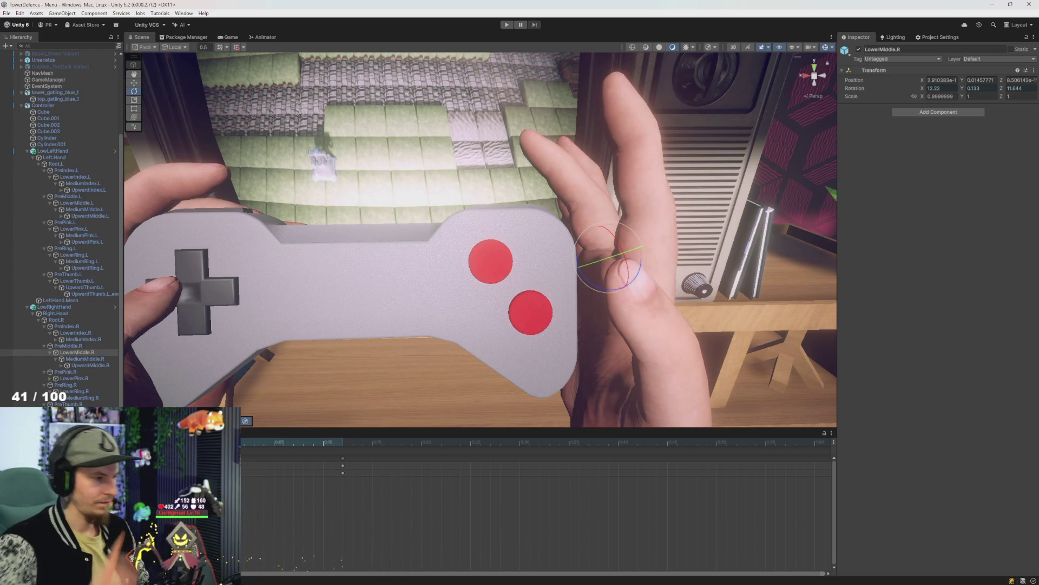
pyautogui.hotkey('ctrl', '5')
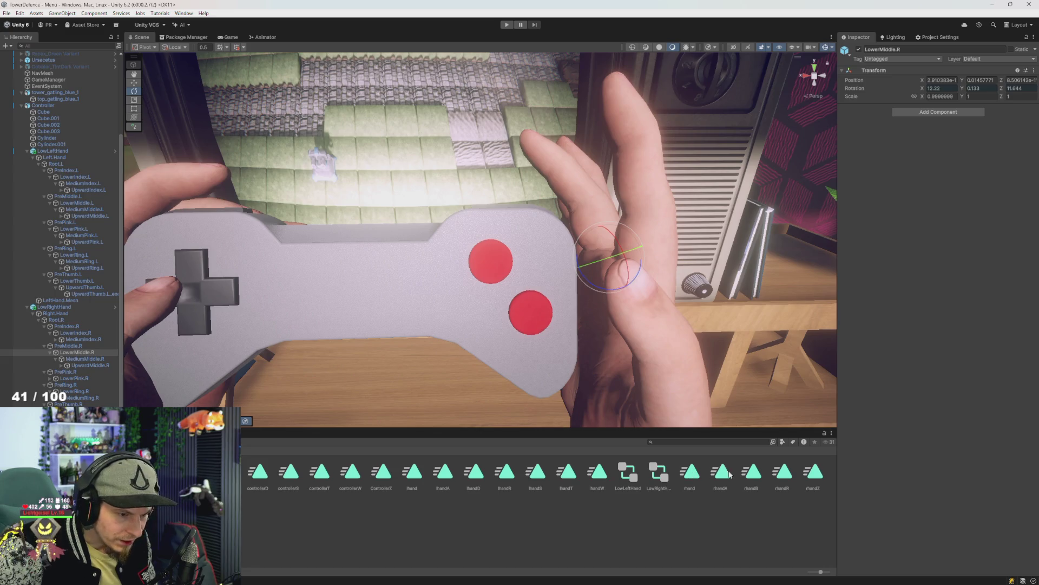
# Select the rhandR and lhandR clips, then box-select the lhandT and lhandR states in the Animator
pyautogui.click(781, 475)
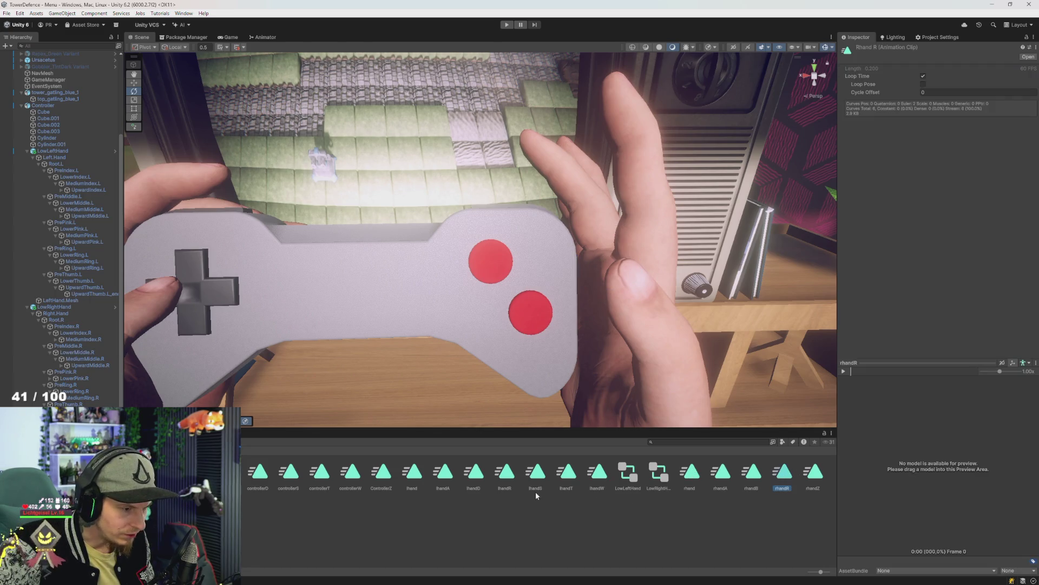
pyautogui.keyDown('ctrl'); pyautogui.click(514, 476); pyautogui.keyUp('ctrl')
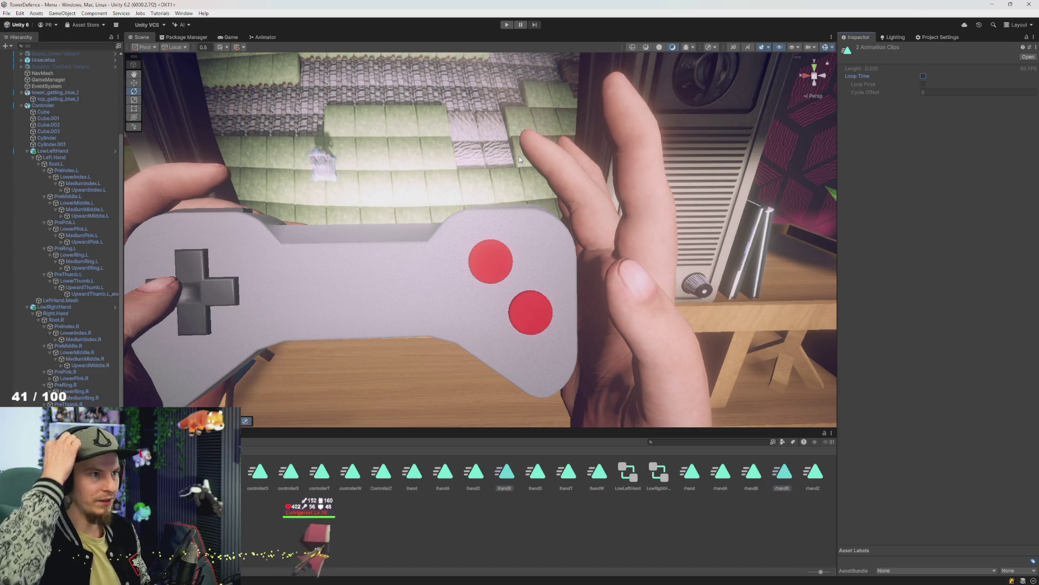
pyautogui.click(263, 37)
pyautogui.moveTo(615, 255)
pyautogui.mouseDown()
pyautogui.moveTo(554, 283)
pyautogui.moveTo(638, 358)
pyautogui.mouseUp()
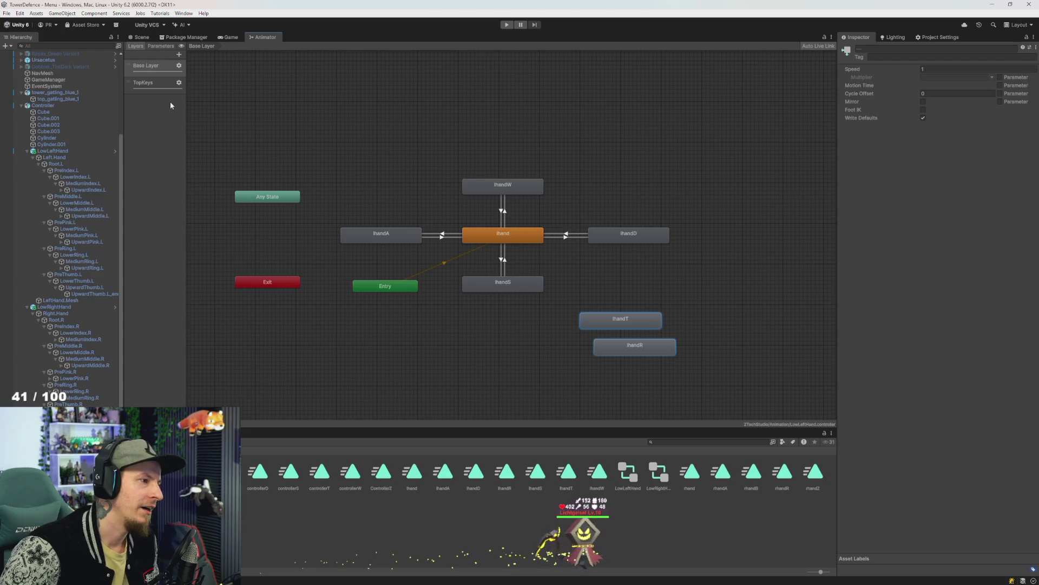
# Add a layer named BackKeys to the LowLeftHand animator controller
pyautogui.click(54, 150)
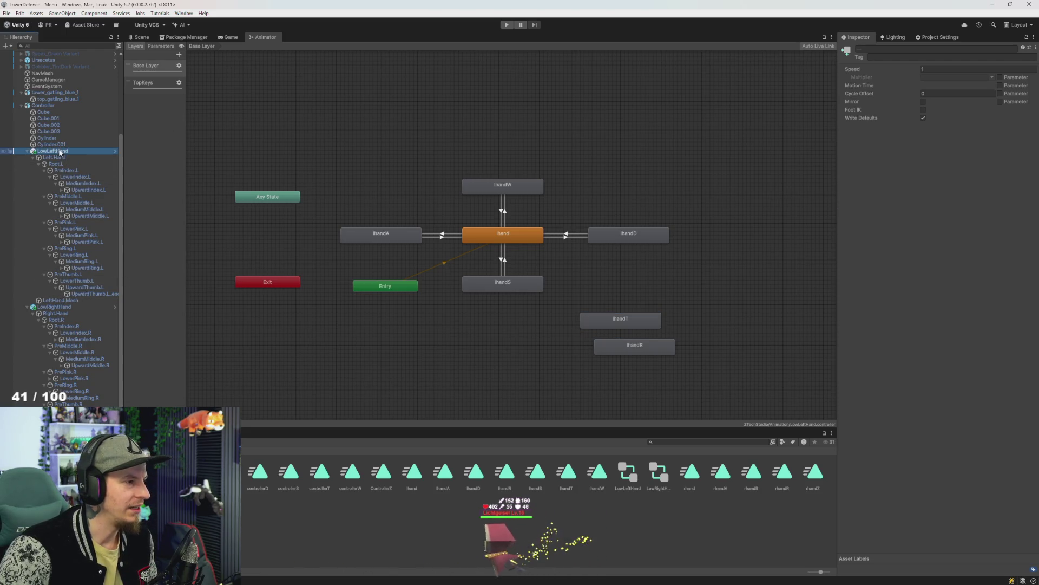
pyautogui.click(178, 55)
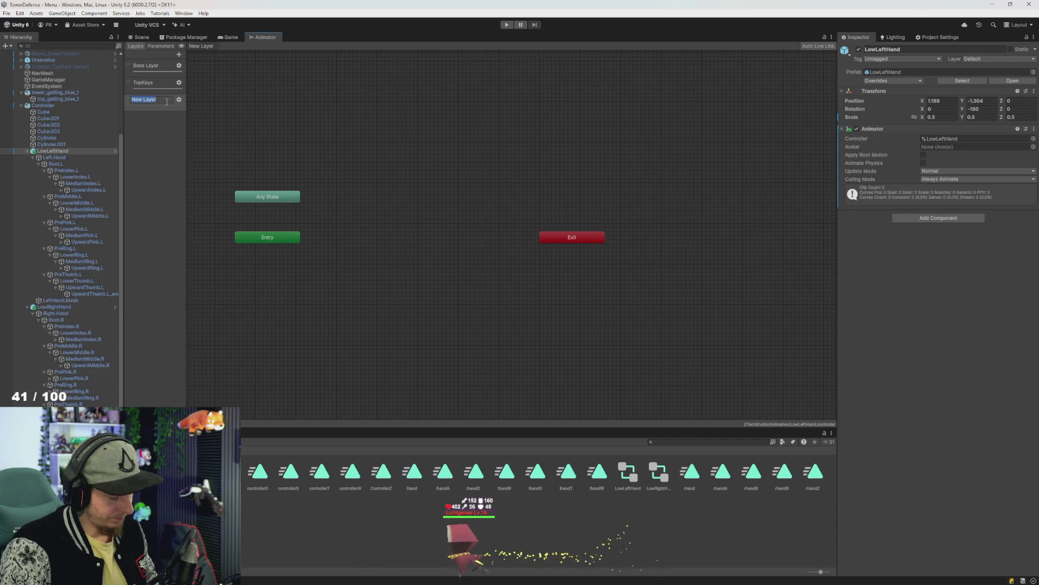
pyautogui.write('ys')
pyautogui.press('Return')
# Add a Bool parameter named PressR
pyautogui.click(163, 46)
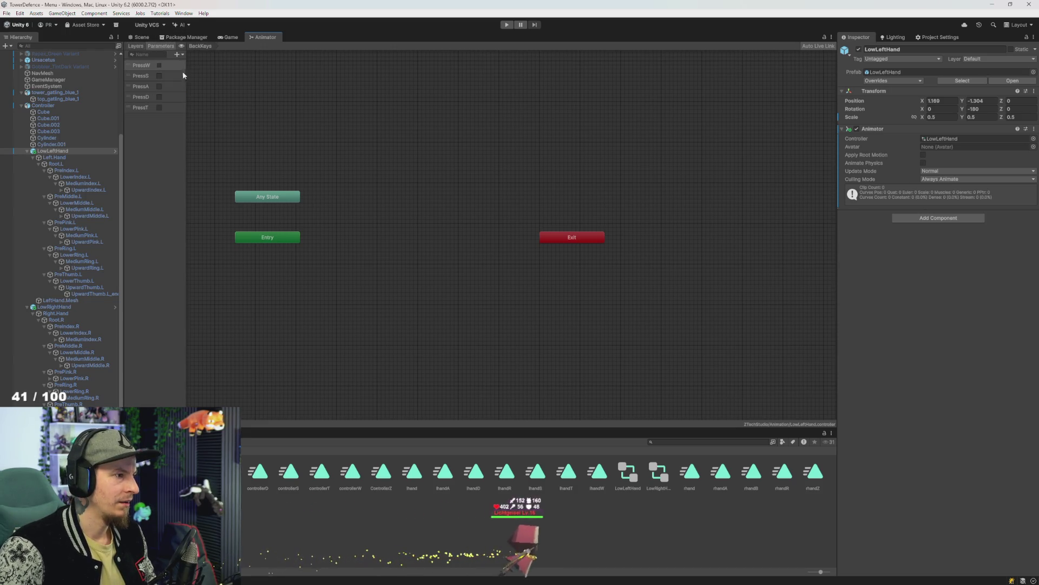
pyautogui.click(178, 55)
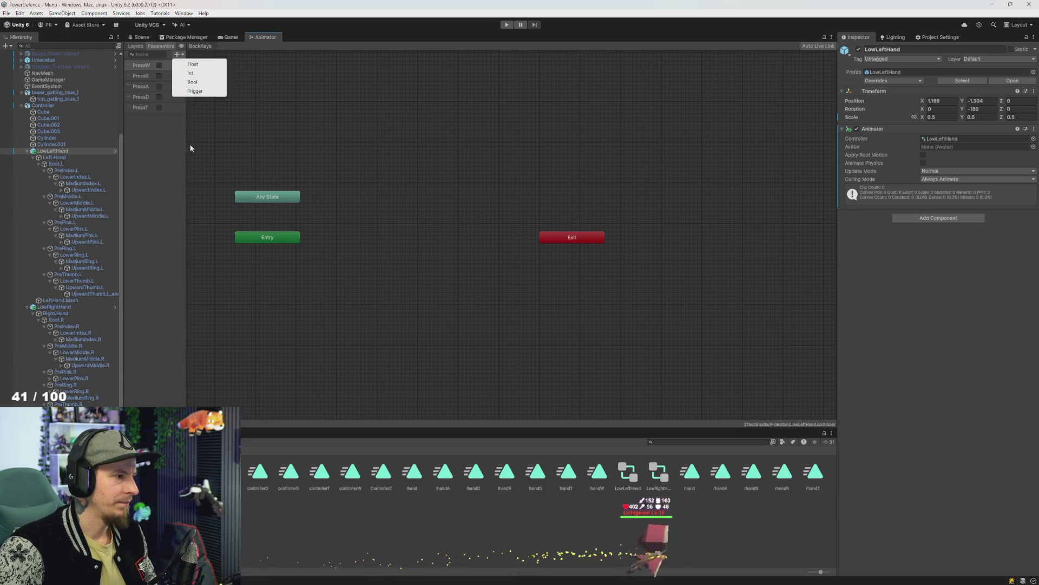
pyautogui.click(198, 85)
pyautogui.write('Press')
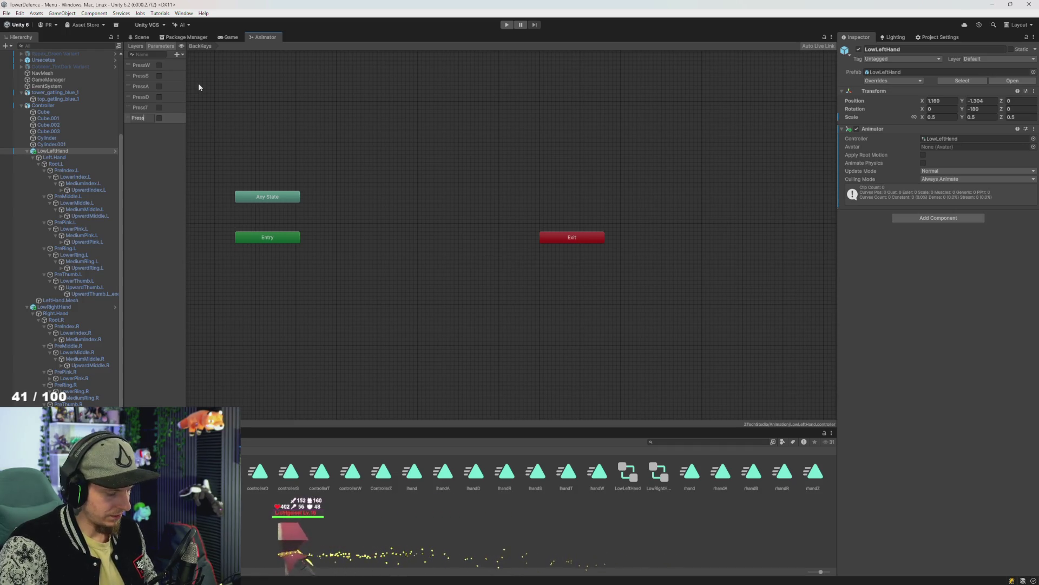
pyautogui.write('R')
pyautogui.press('Return')
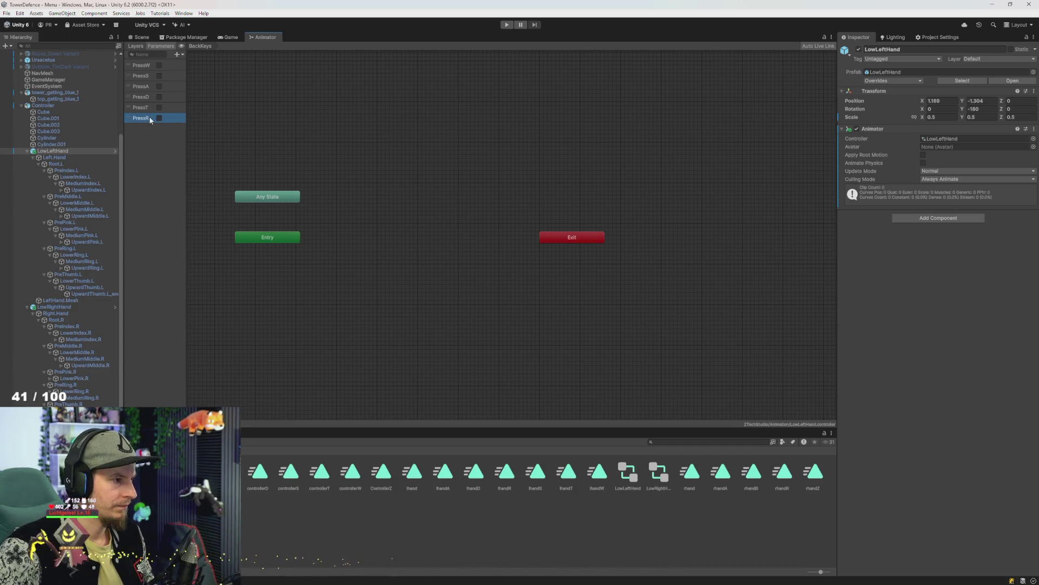
pyautogui.click(160, 167)
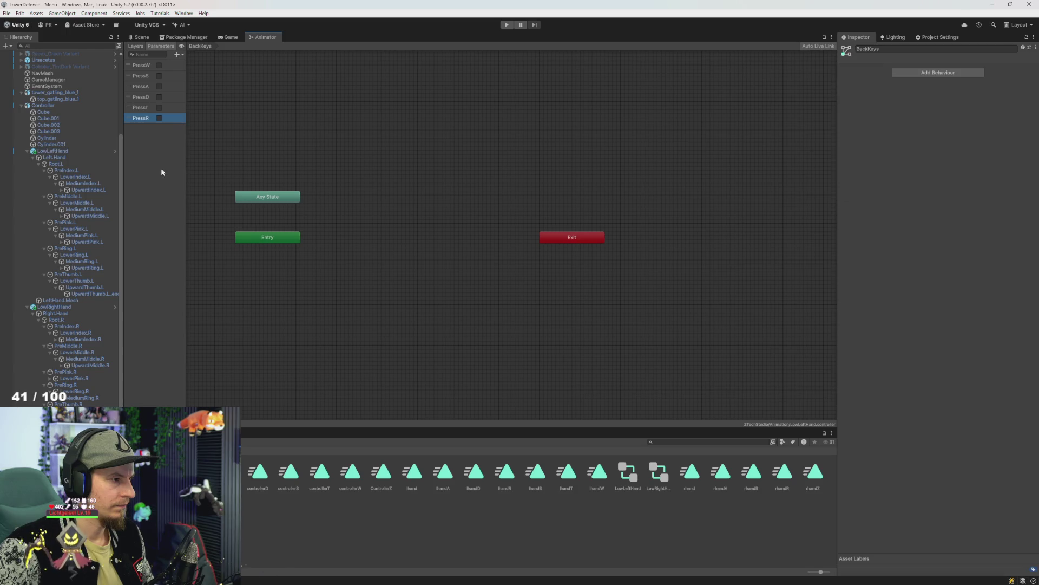
# Return to the Base Layer and select the lhandT and lhandR states
pyautogui.click(135, 46)
pyautogui.click(152, 66)
pyautogui.moveTo(579, 285); pyautogui.dragTo(675, 372)
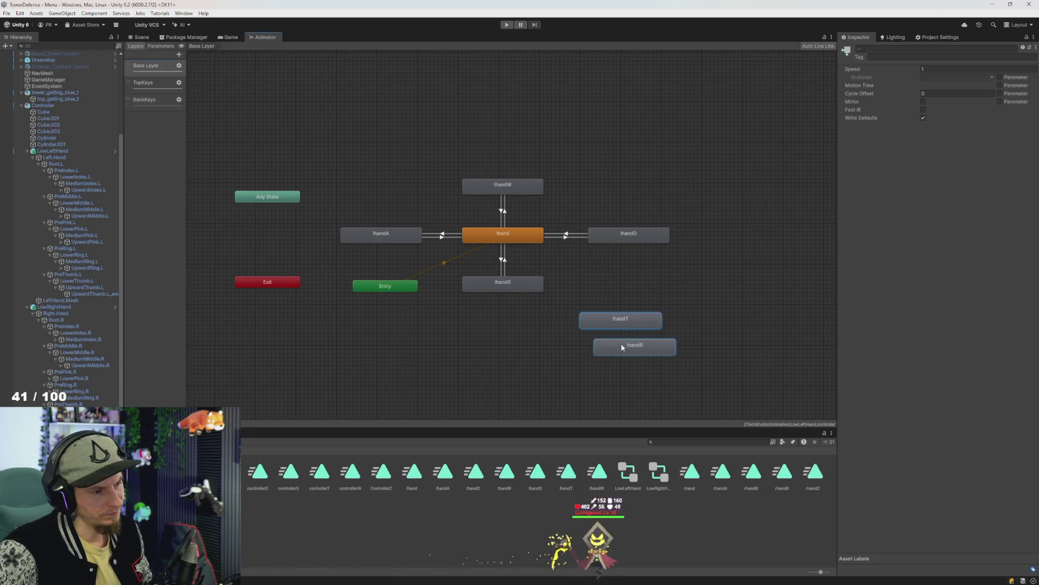
# Delete lhandT and arrange lhand just above lhandR in the BackKeys layer graph
pyautogui.click(614, 324)
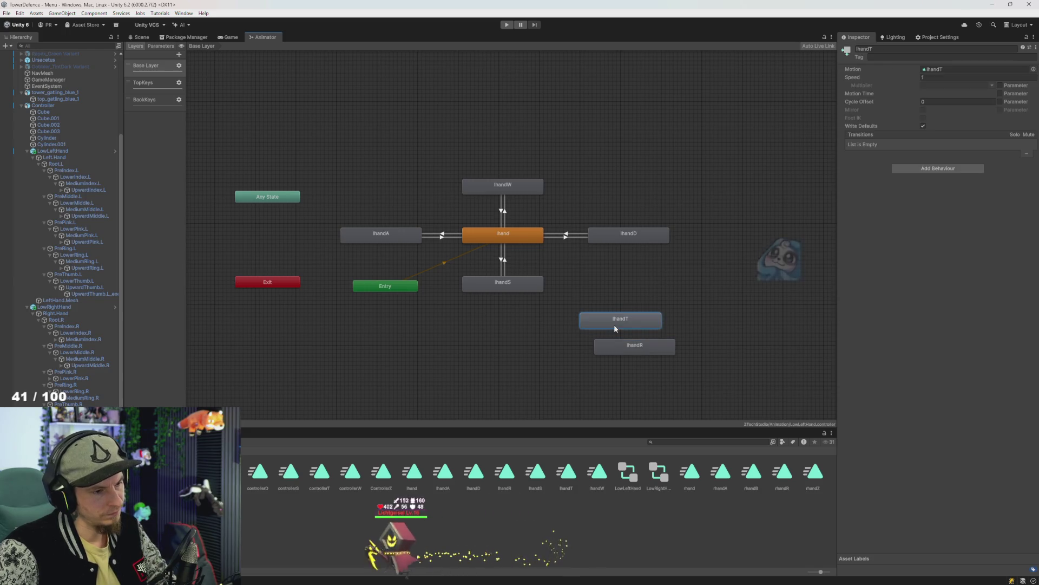
pyautogui.press('Delete')
pyautogui.click(631, 342)
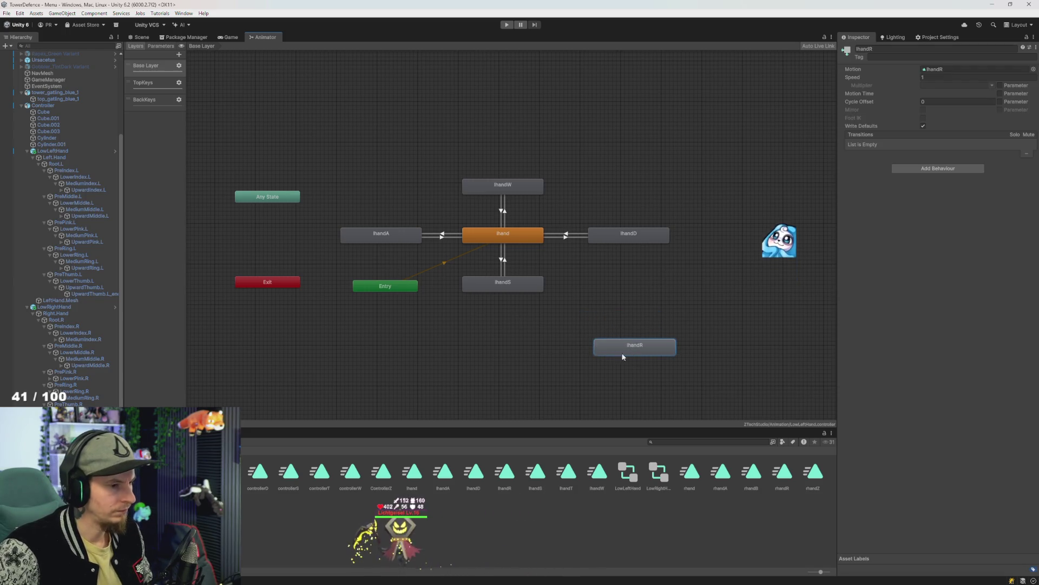
pyautogui.keyDown('shift'); pyautogui.click(525, 236); pyautogui.keyUp('shift')
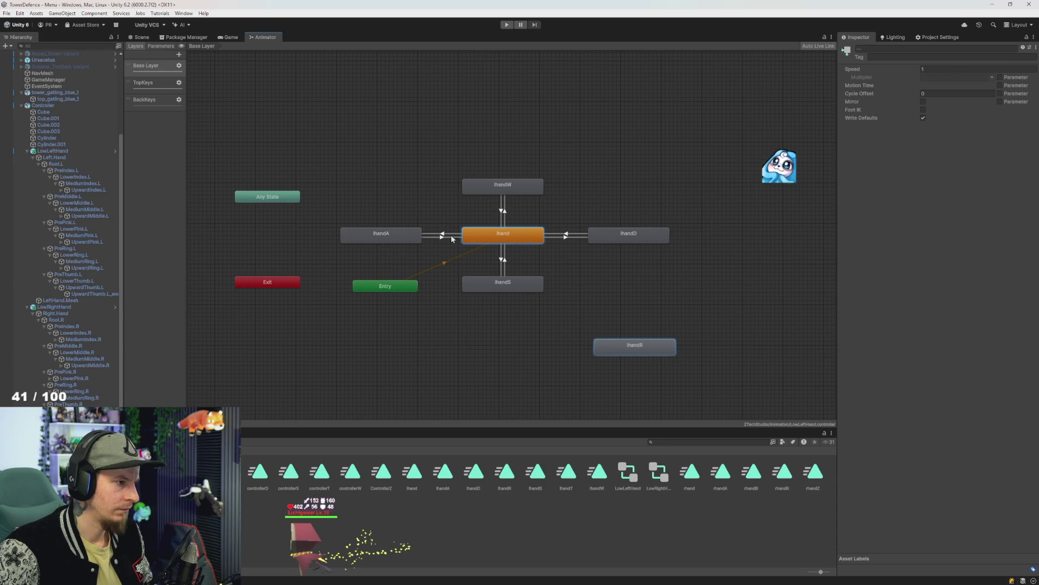
pyautogui.click(156, 103)
pyautogui.moveTo(333, 169)
pyautogui.mouseDown()
pyautogui.moveTo(442, 239)
pyautogui.moveTo(401, 246)
pyautogui.mouseUp()
pyautogui.click(315, 160)
pyautogui.moveTo(292, 129)
pyautogui.mouseDown()
pyautogui.moveTo(341, 149)
pyautogui.moveTo(402, 195)
pyautogui.mouseUp()
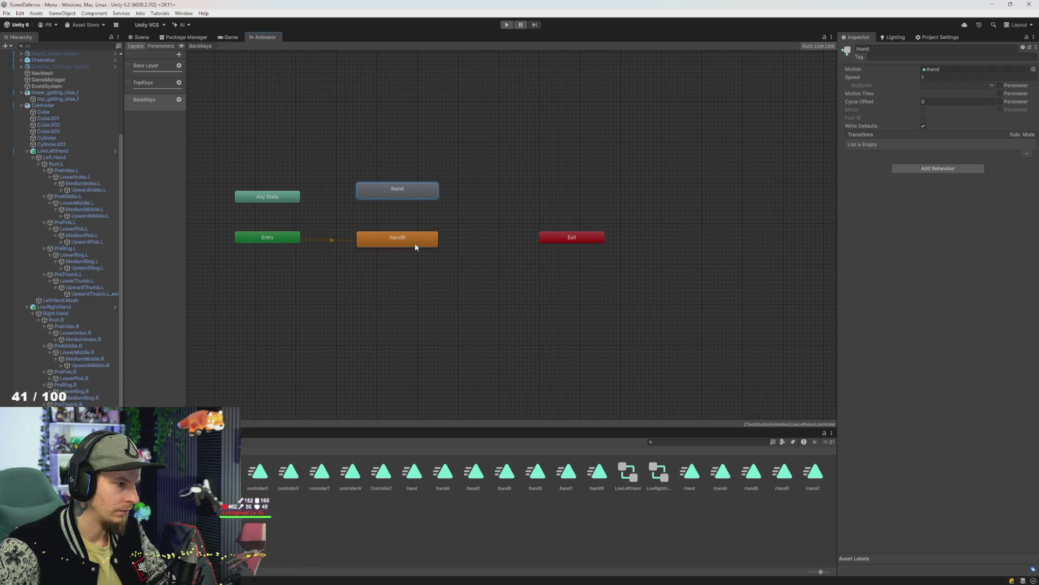
# Make lhand the default state and link lhand and lhandR with transitions both ways
pyautogui.rightClick(415, 247)
pyautogui.click(436, 249)
pyautogui.click(423, 194)
pyautogui.rightClick(425, 194)
pyautogui.click(460, 209)
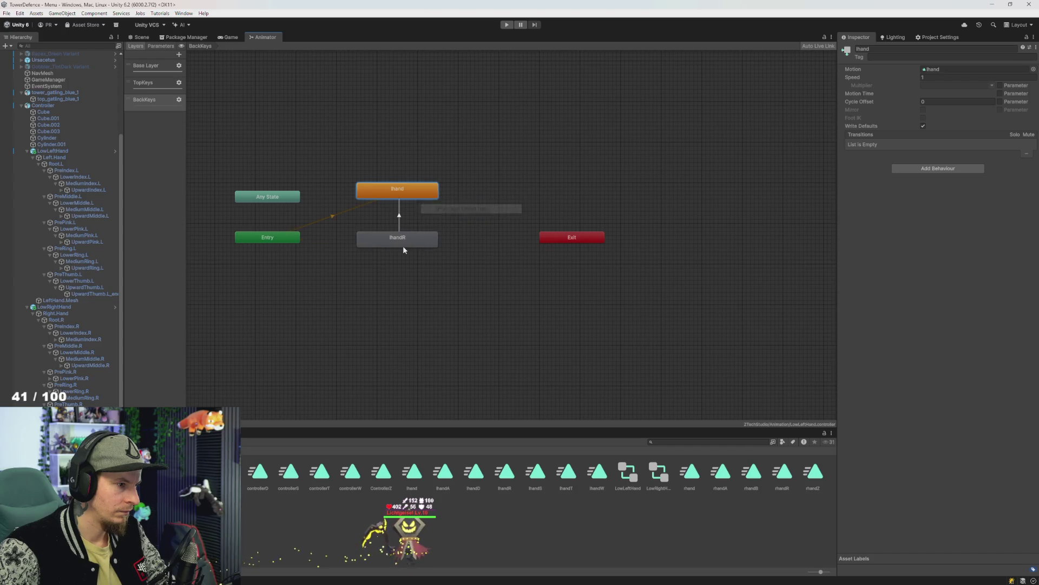
pyautogui.rightClick(401, 191)
pyautogui.click(414, 200)
pyautogui.click(385, 240)
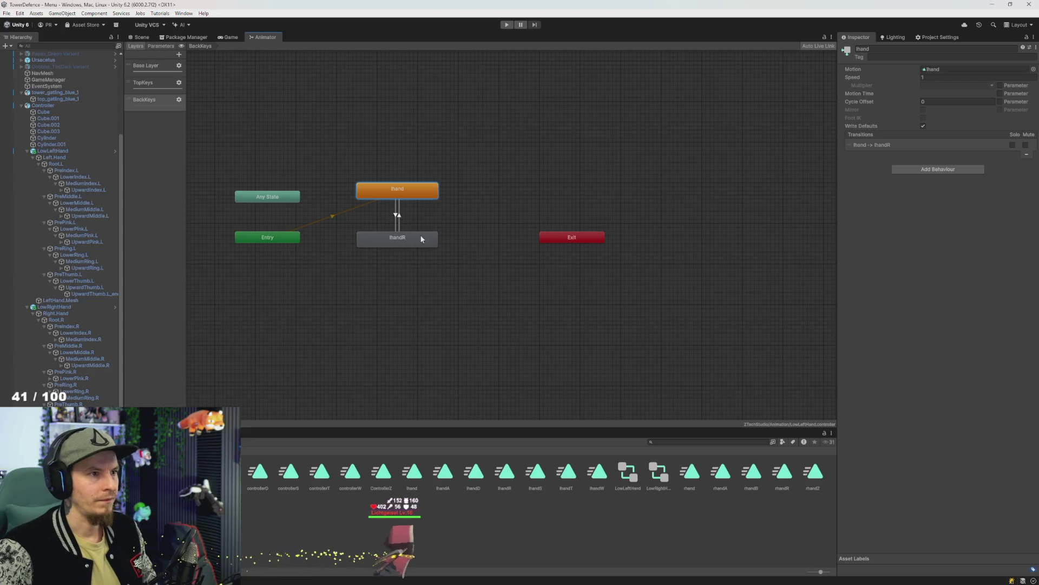
# Add a PressR condition to the lhandR-to-lhand transition
pyautogui.click(400, 216)
pyautogui.click(1016, 229)
pyautogui.click(908, 219)
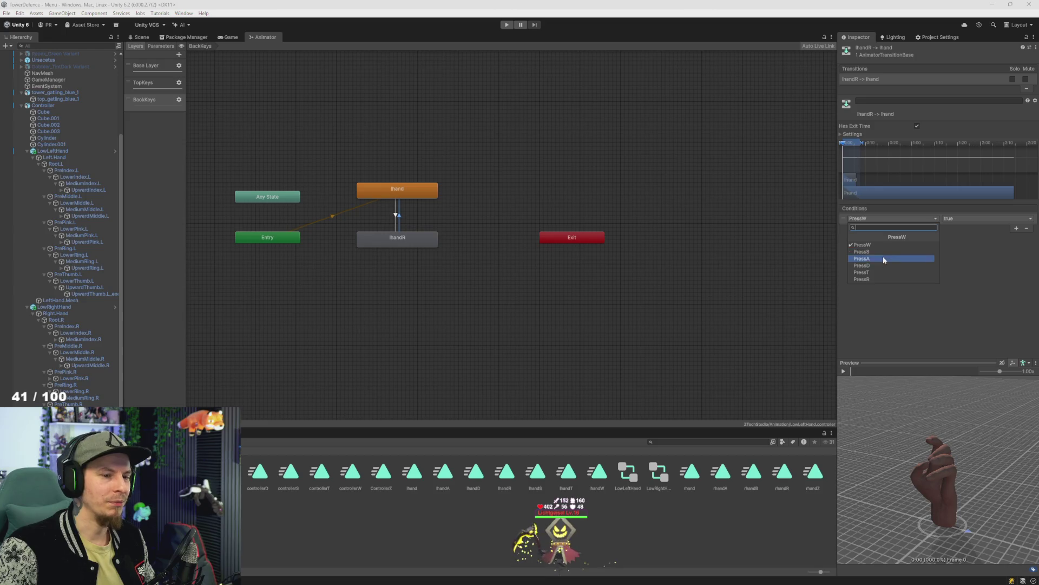
pyautogui.click(872, 278)
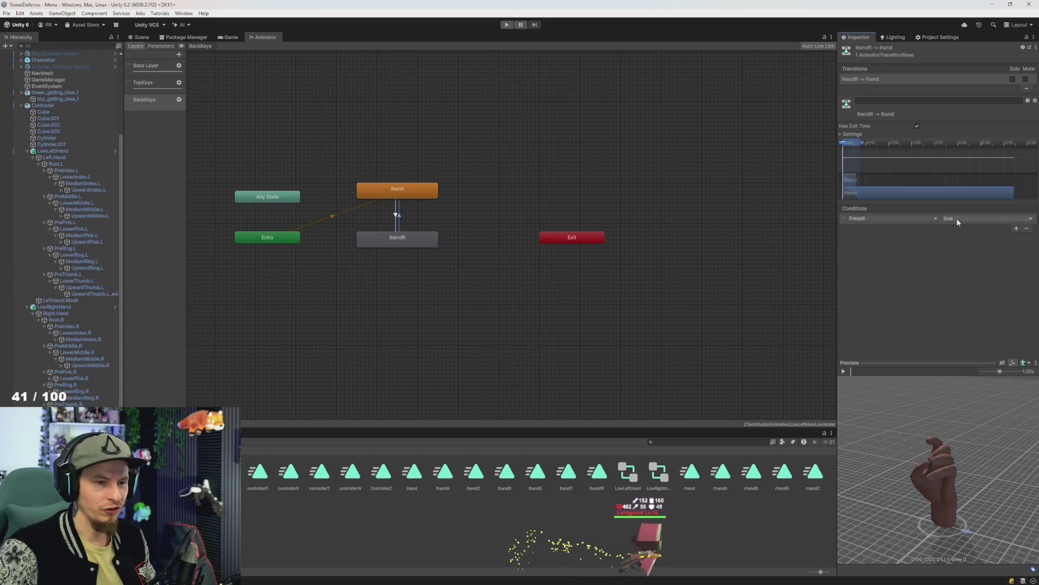
# Clear the lhand state's Motion and rename it Empty
pyautogui.click(396, 214)
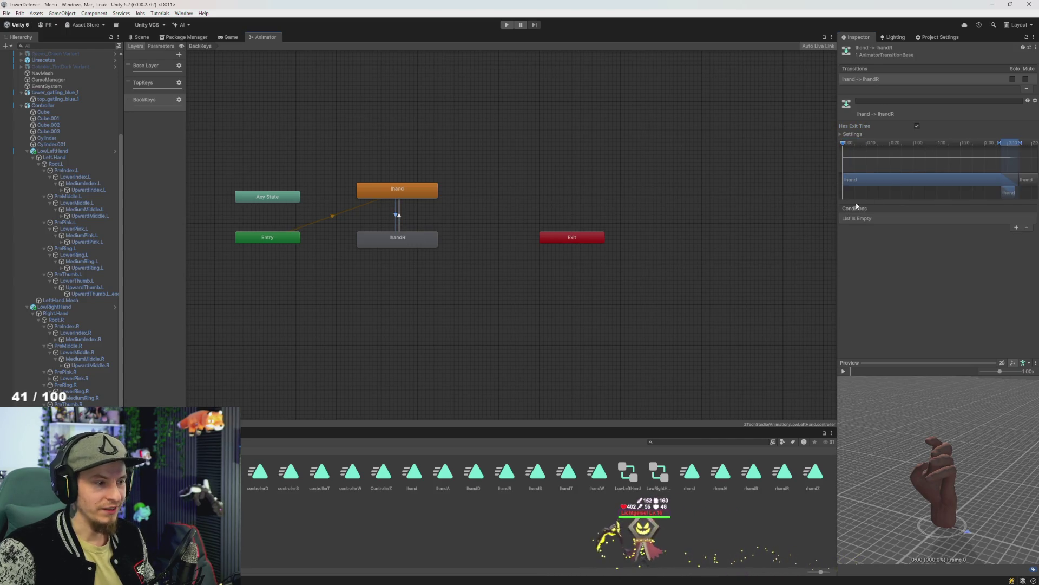
pyautogui.click(409, 241)
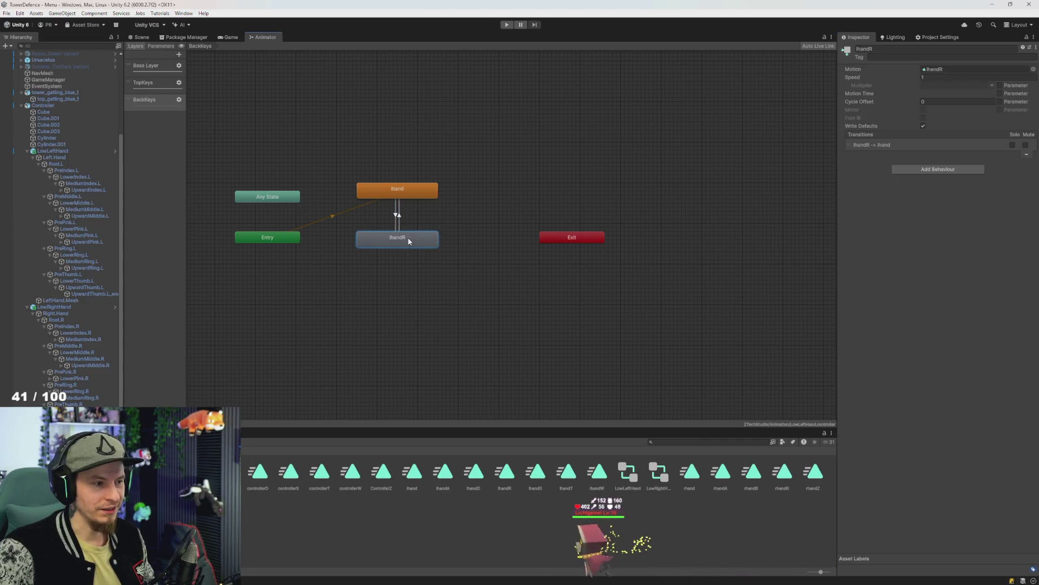
pyautogui.click(398, 189)
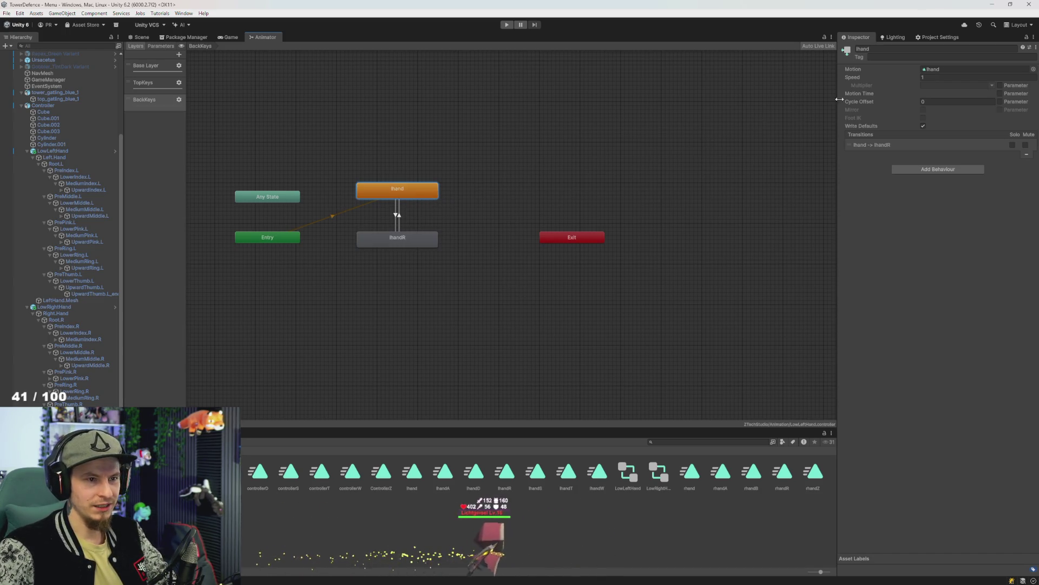
pyautogui.click(932, 70)
pyautogui.press('Delete')
pyautogui.click(885, 50)
pyautogui.write('Empty')
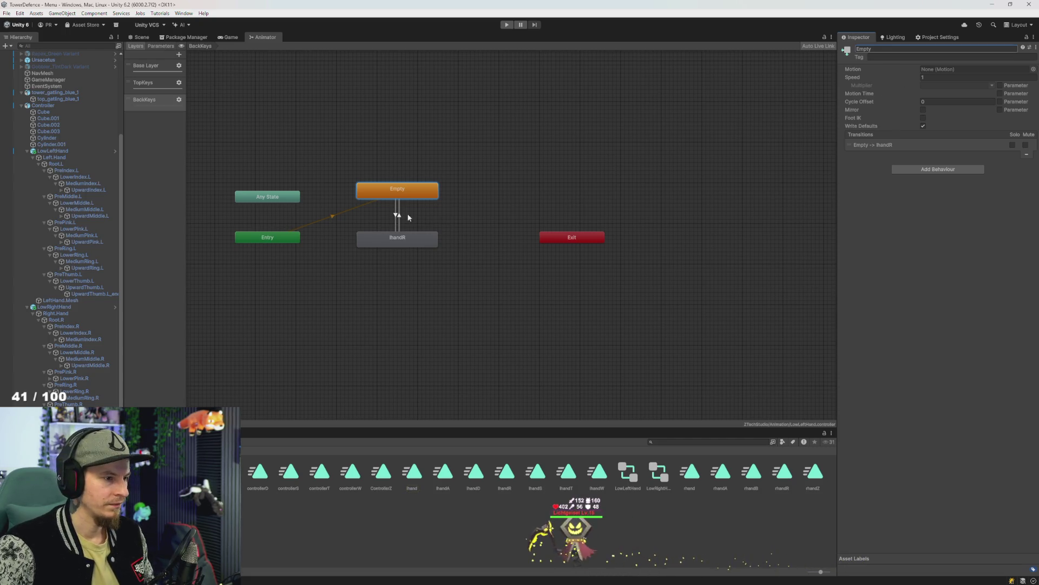
# Make Empty→lhandR require PressR true and lhandR→Empty require PressR false
pyautogui.click(395, 216)
pyautogui.click(1015, 227)
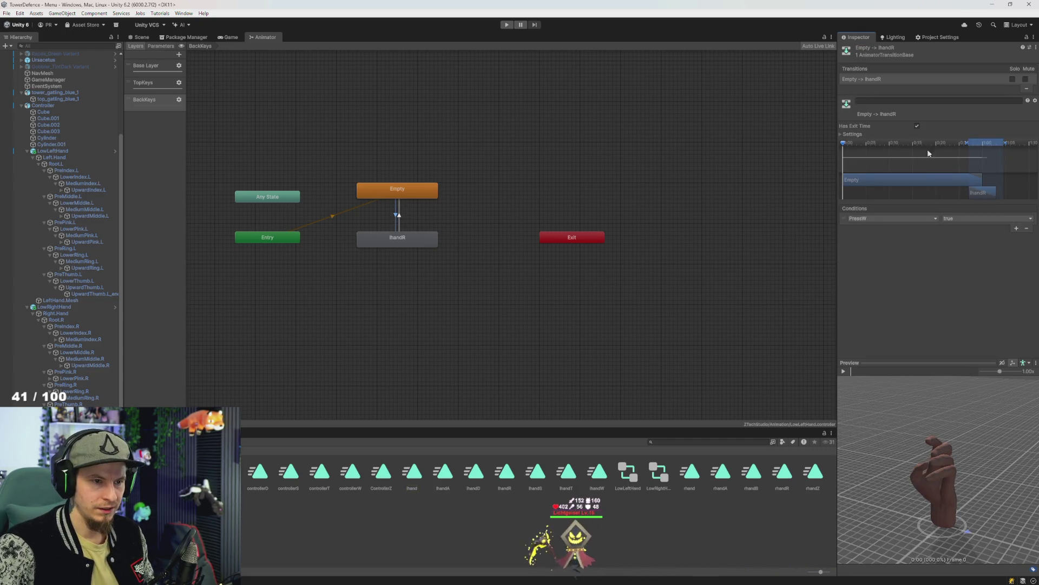
pyautogui.click(893, 219)
pyautogui.click(891, 262)
pyautogui.click(399, 217)
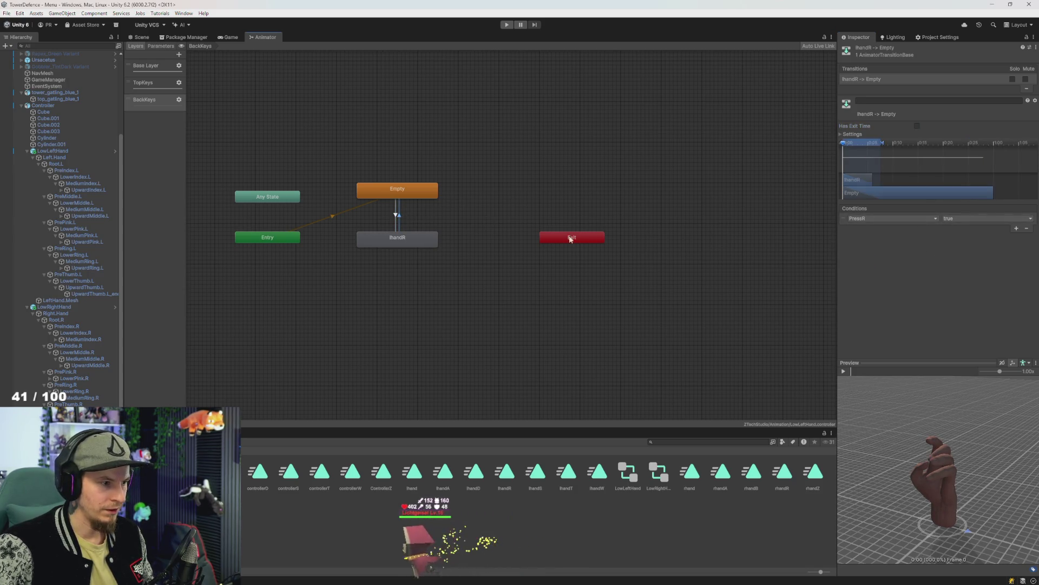
pyautogui.click(974, 218)
pyautogui.click(953, 236)
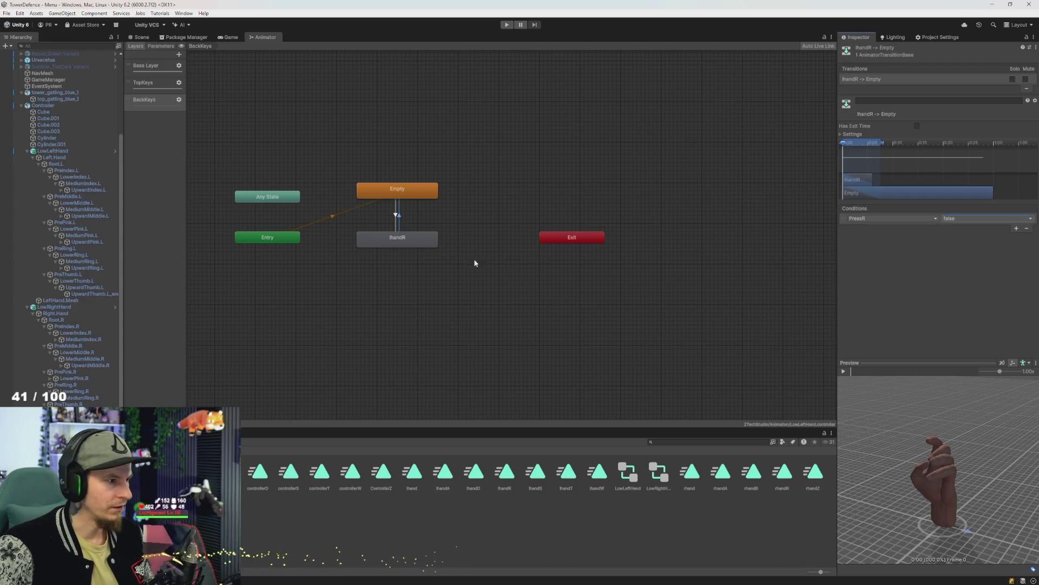
pyautogui.click(172, 104)
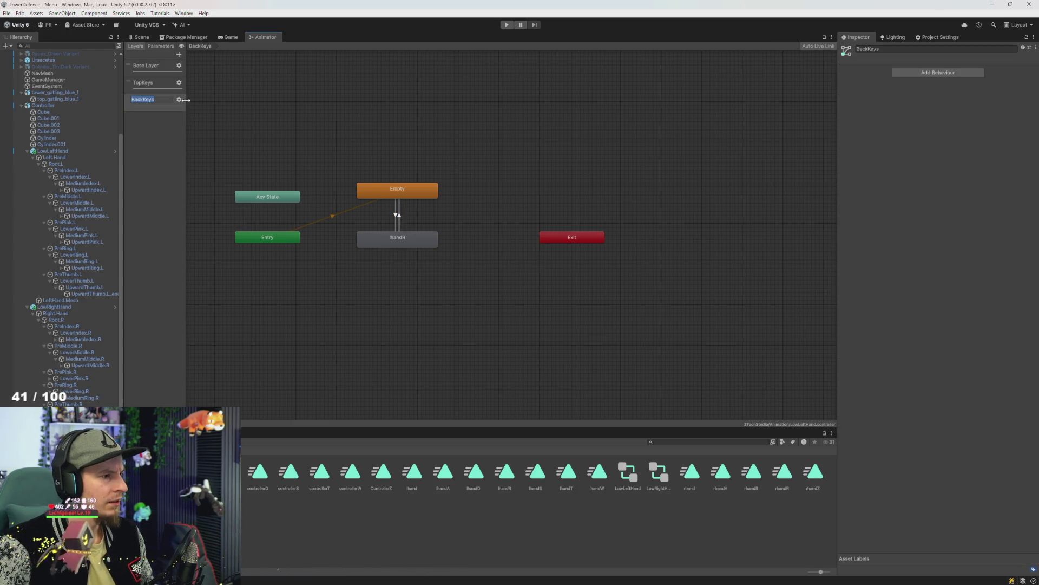
# Switch to the LowRightHand controller and add a third layer after Buttons and TopKeys
pyautogui.click(179, 100)
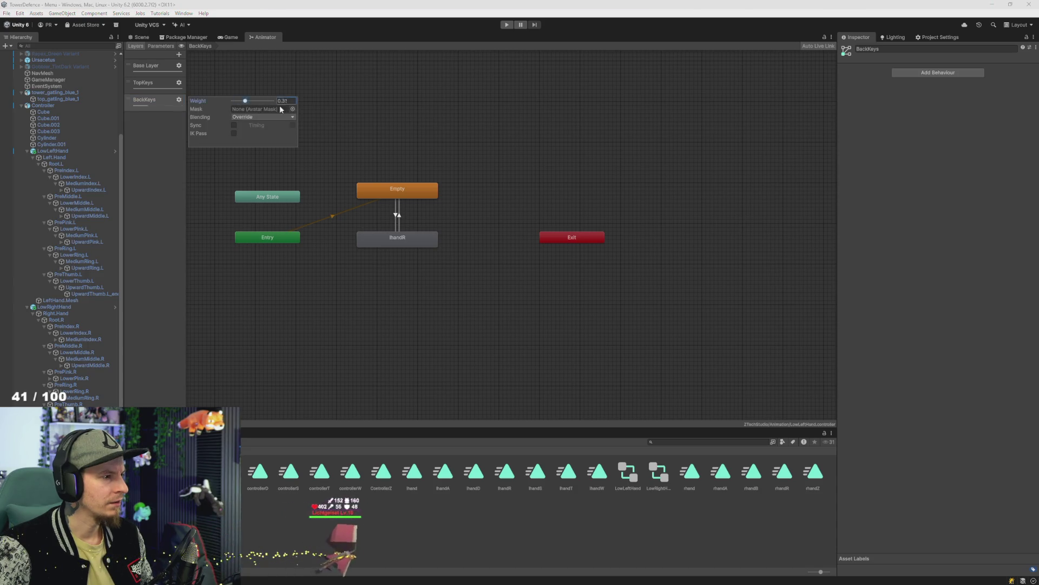
pyautogui.click(371, 163)
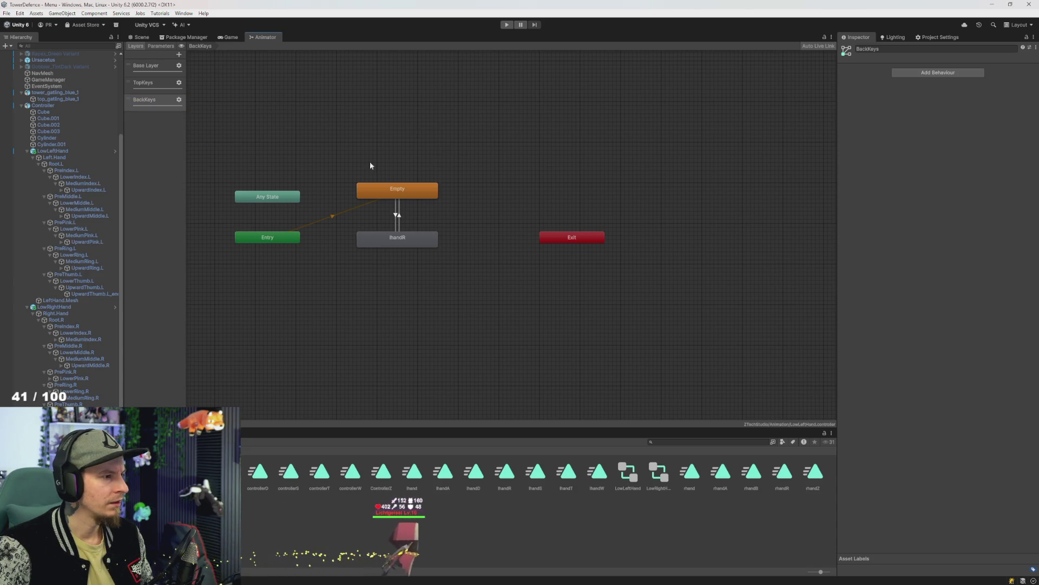
pyautogui.click(54, 306)
pyautogui.click(179, 54)
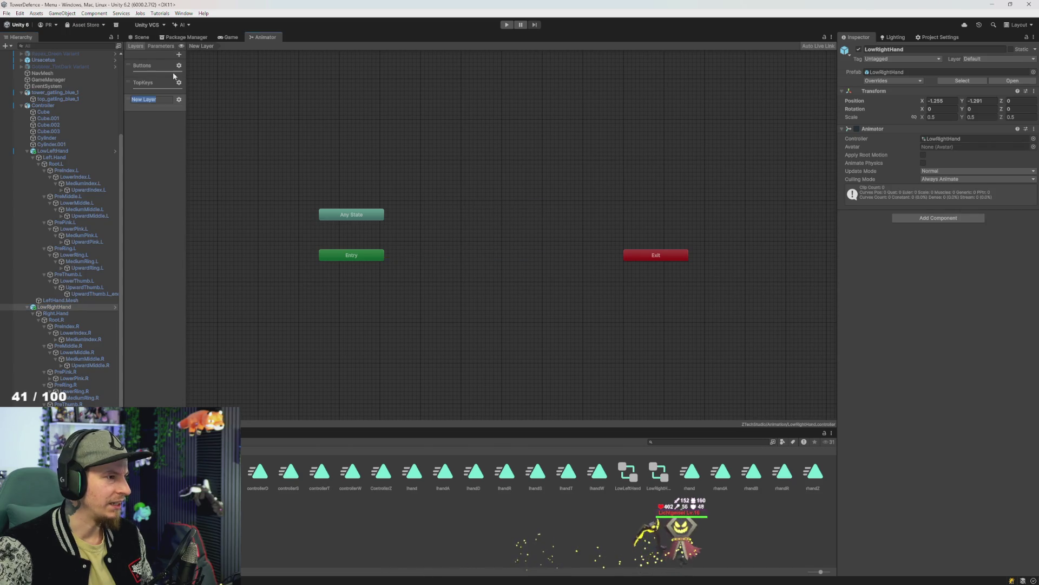
# Name the new layer BackKEys
pyautogui.write('KEys')
pyautogui.press('Return')
pyautogui.click(179, 101)
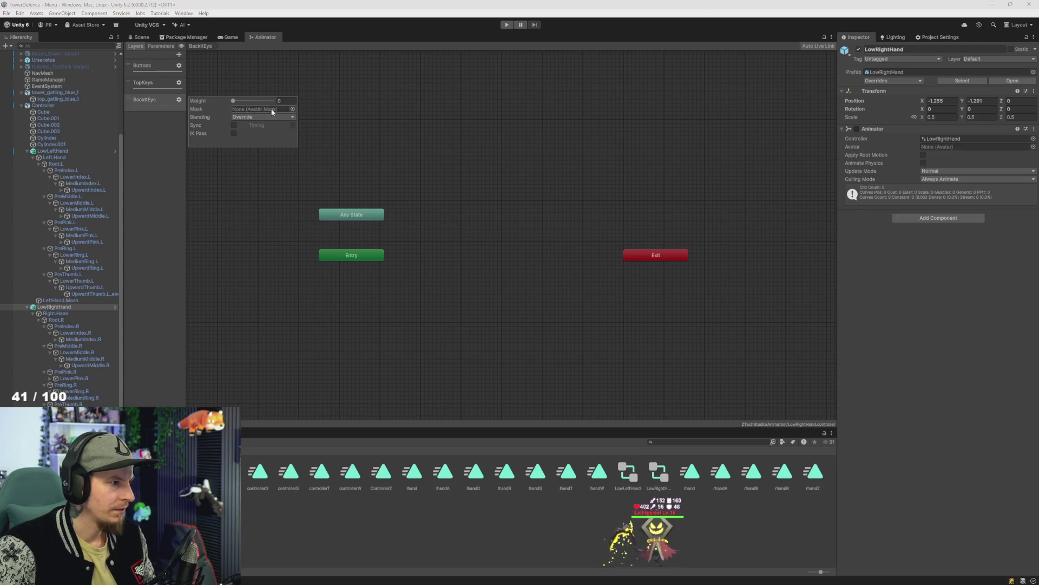
pyautogui.click(422, 121)
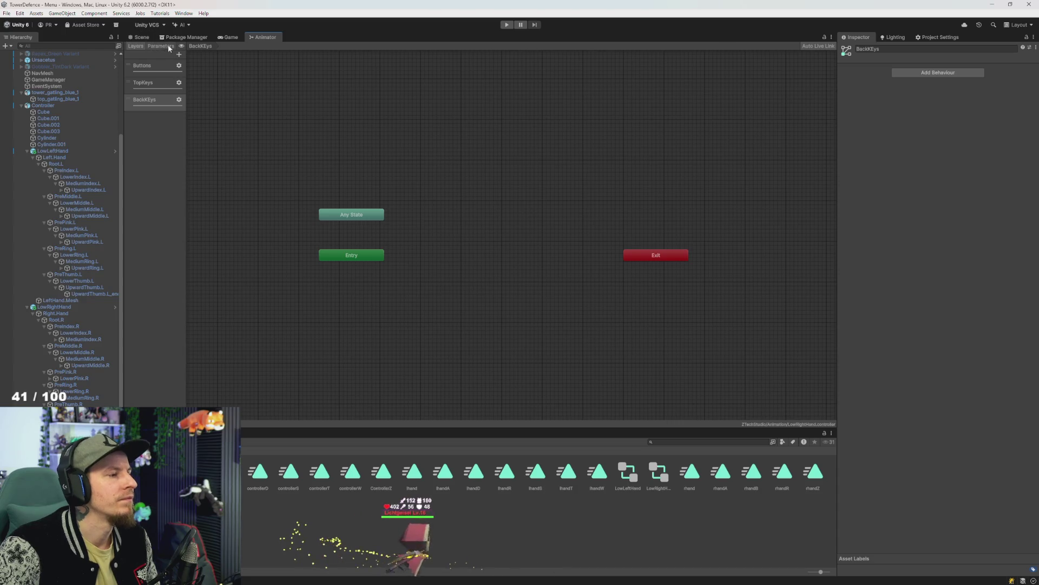
# Position the lhand and lhandR states down and right in the BackKEys layer graph
pyautogui.click(142, 66)
pyautogui.click(626, 334)
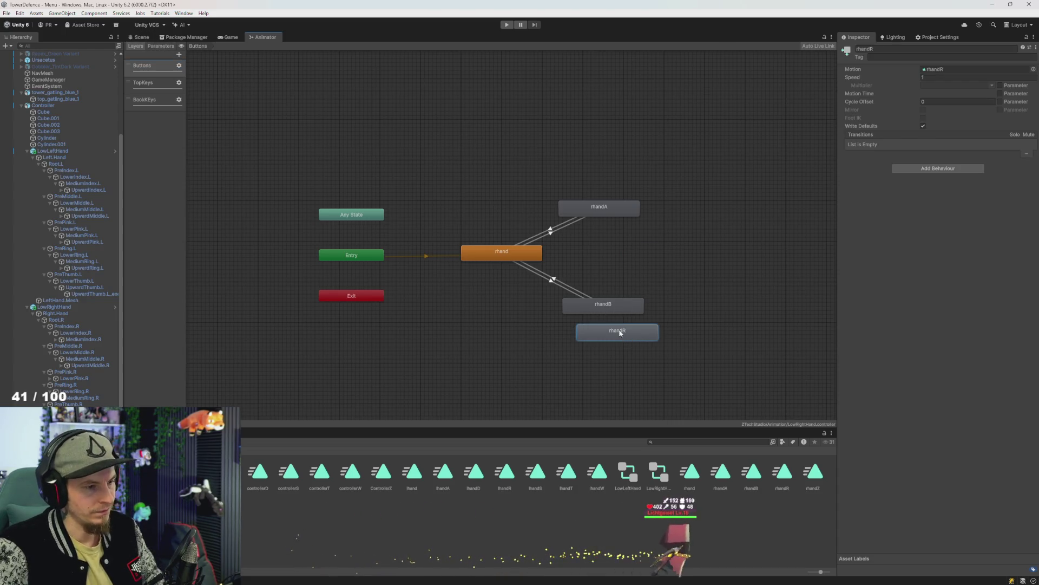
pyautogui.keyDown('shift'); pyautogui.click(509, 255); pyautogui.keyUp('shift')
pyautogui.click(514, 310)
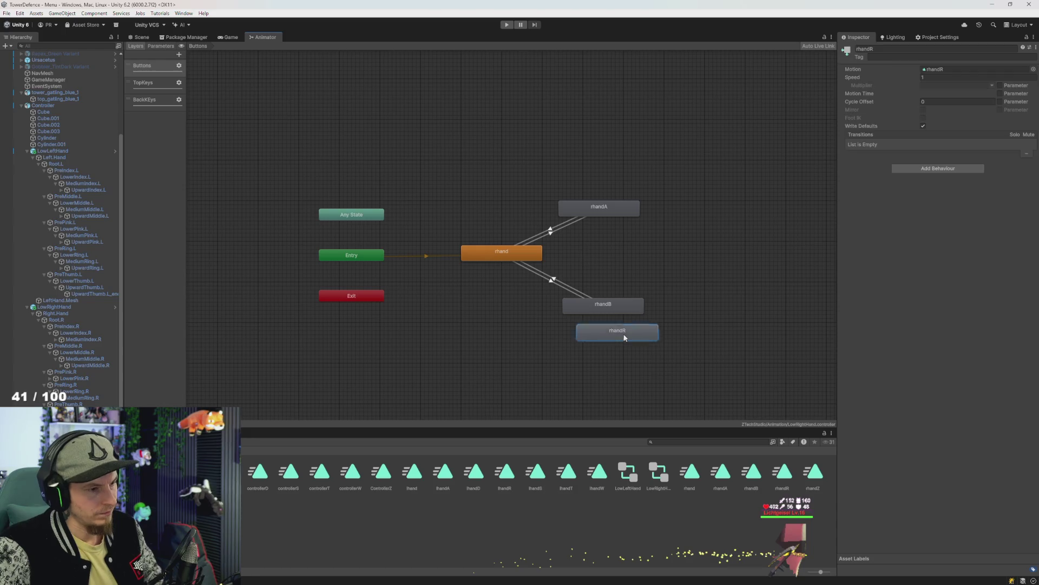
pyautogui.click(145, 100)
pyautogui.moveTo(435, 243); pyautogui.dragTo(489, 274)
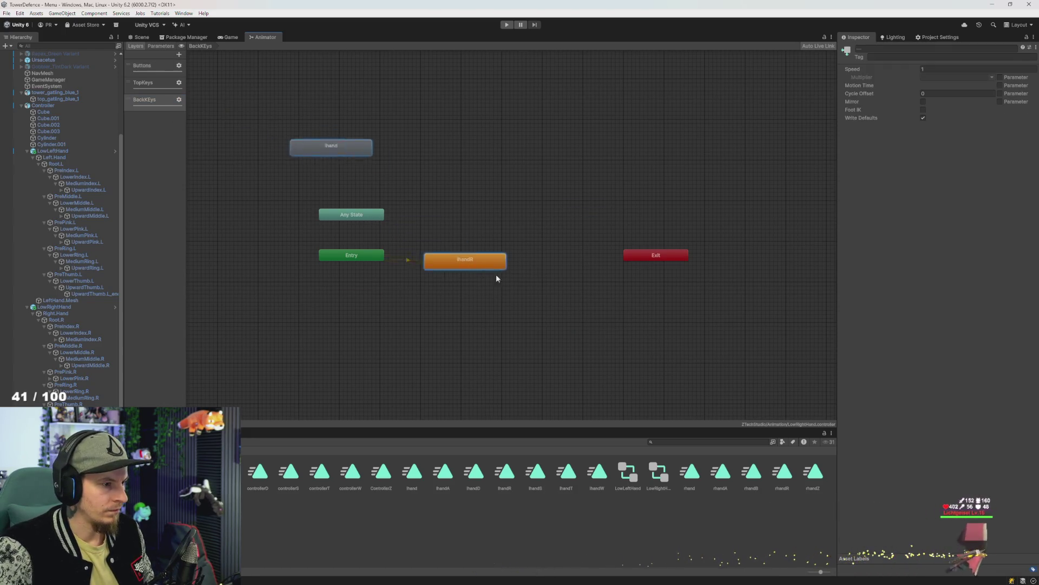
# Make lhand the default state, rename it Empty with no Motion, and place it beside Entry
pyautogui.rightClick(375, 179)
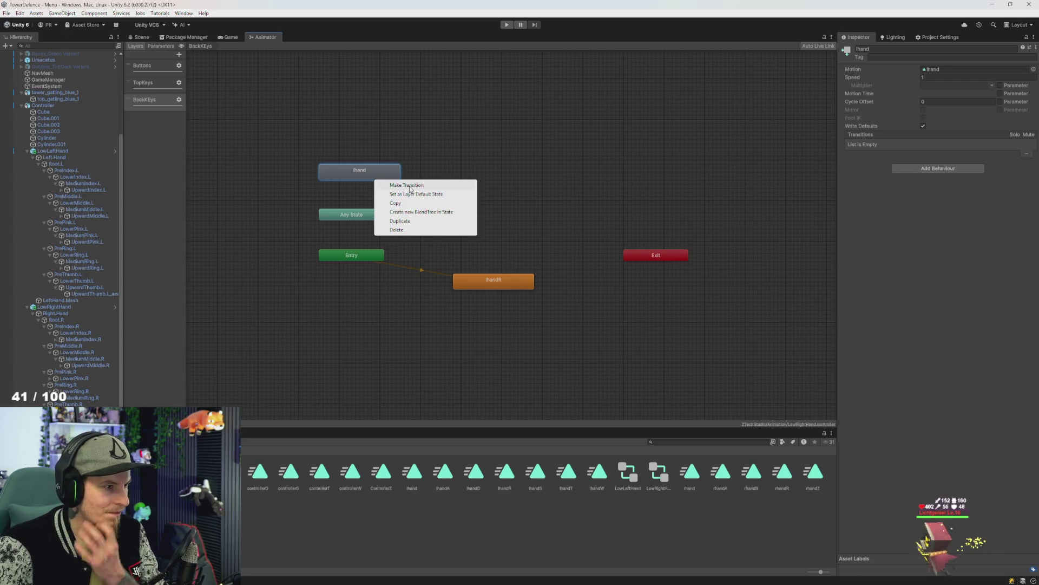
pyautogui.click(413, 194)
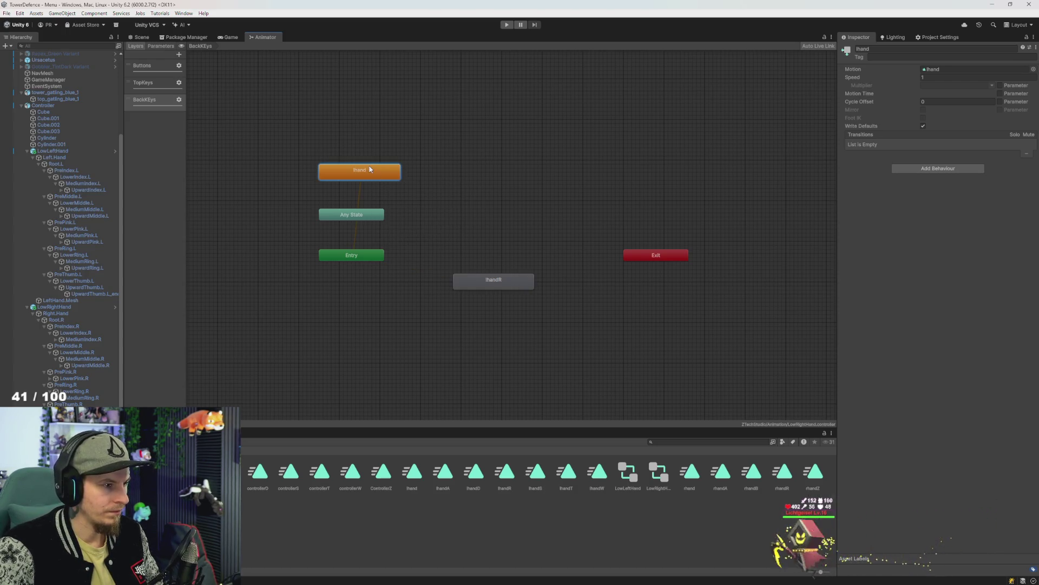
pyautogui.doubleClick(936, 49)
pyautogui.write('En')
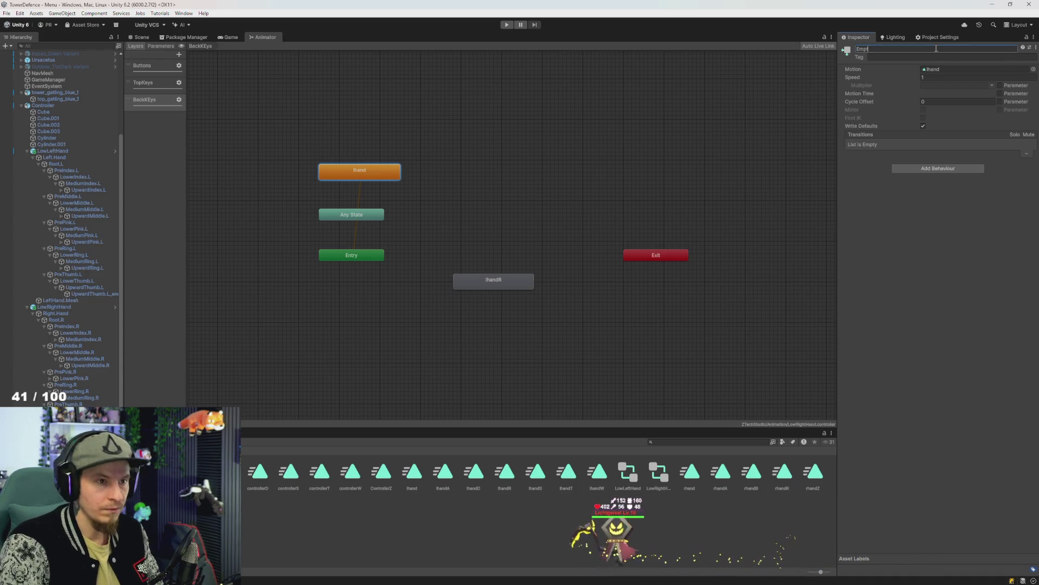
pyautogui.press('Delete')
pyautogui.moveTo(384, 175)
pyautogui.mouseDown()
pyautogui.moveTo(526, 252)
pyautogui.moveTo(520, 201)
pyautogui.mouseUp()
# Link lhandR and Empty with transitions in both directions
pyautogui.rightClick(520, 200)
pyautogui.click(547, 207)
pyautogui.click(511, 251)
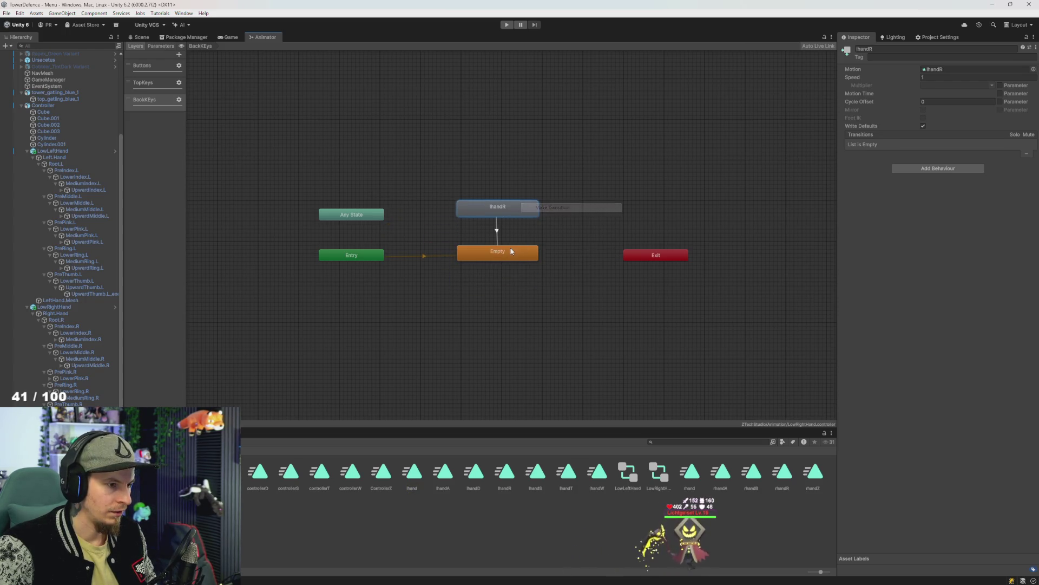
pyautogui.rightClick(511, 251)
pyautogui.click(542, 258)
pyautogui.click(510, 212)
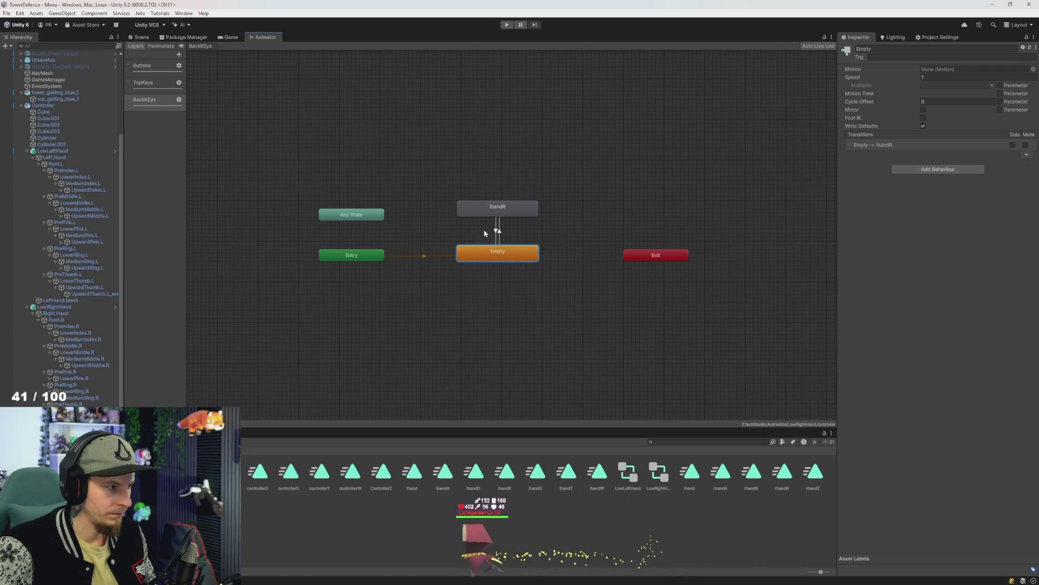
# Add a Bool parameter named PressR to the right-hand controller
pyautogui.click(159, 47)
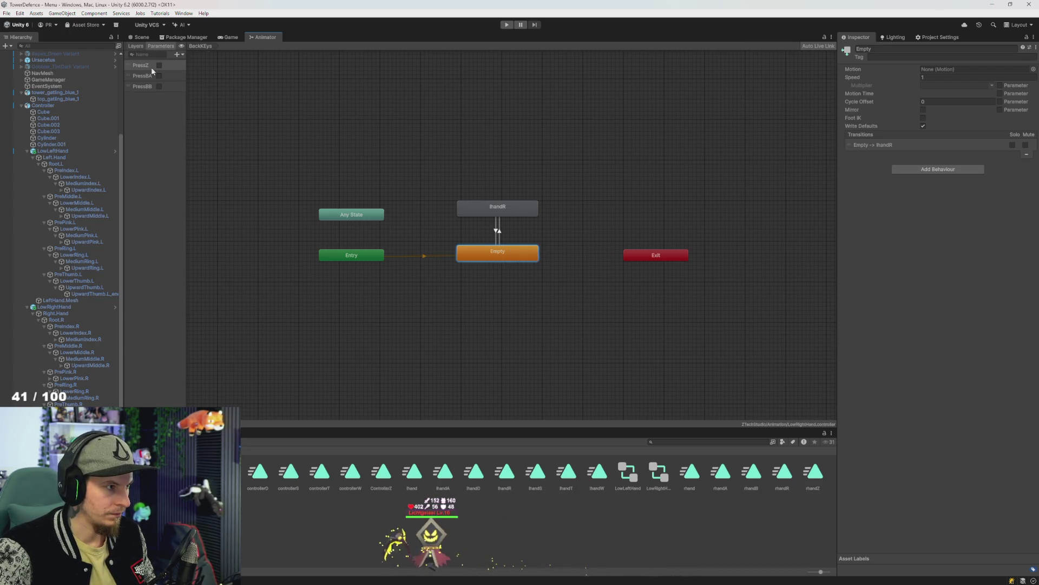
pyautogui.click(180, 54)
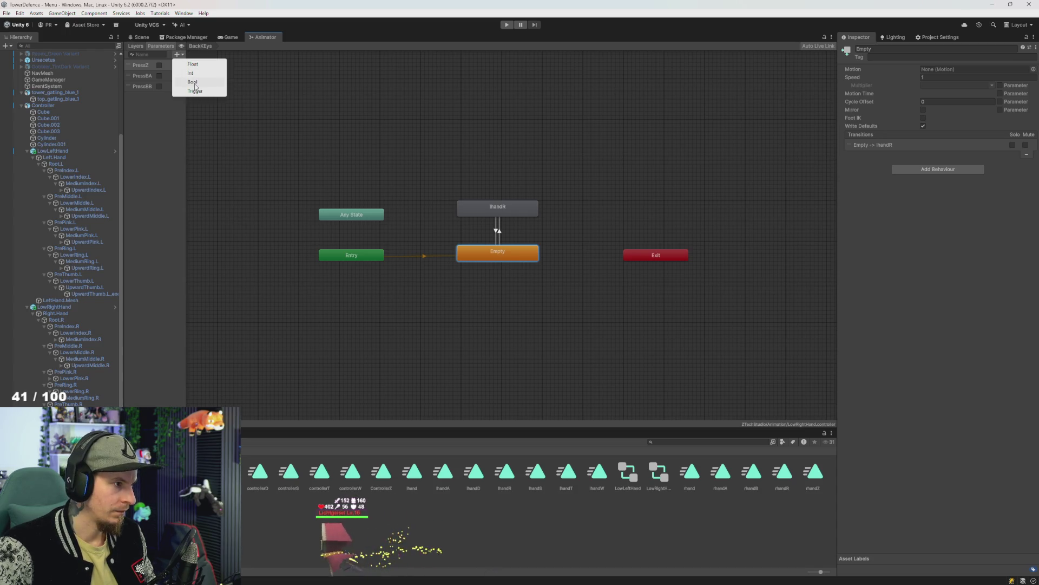
pyautogui.click(193, 83)
pyautogui.write('PressR')
pyautogui.press('Return')
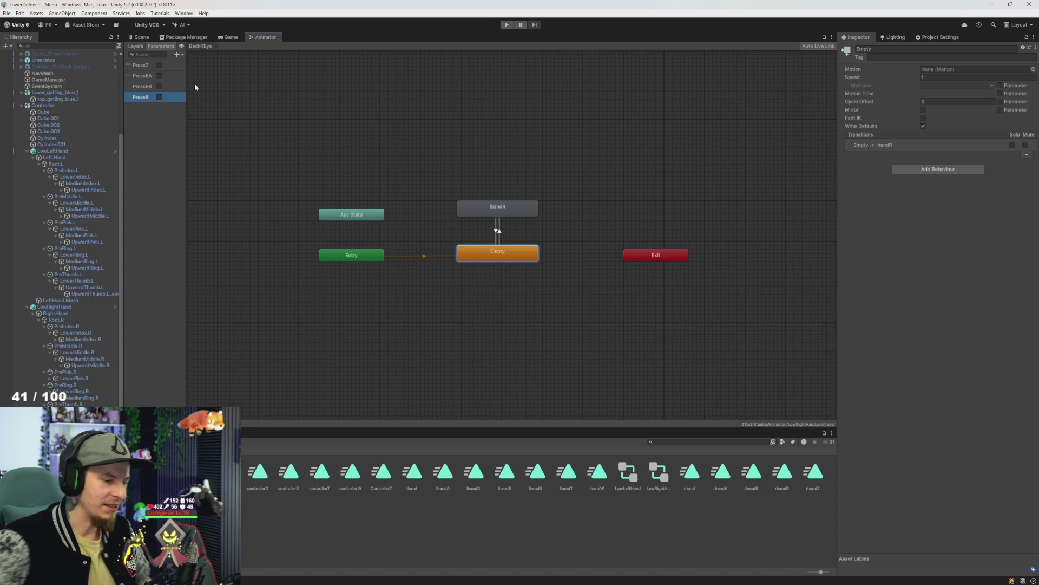
# Add a PressR condition to the Empty-to-lhandR transition
pyautogui.click(497, 231)
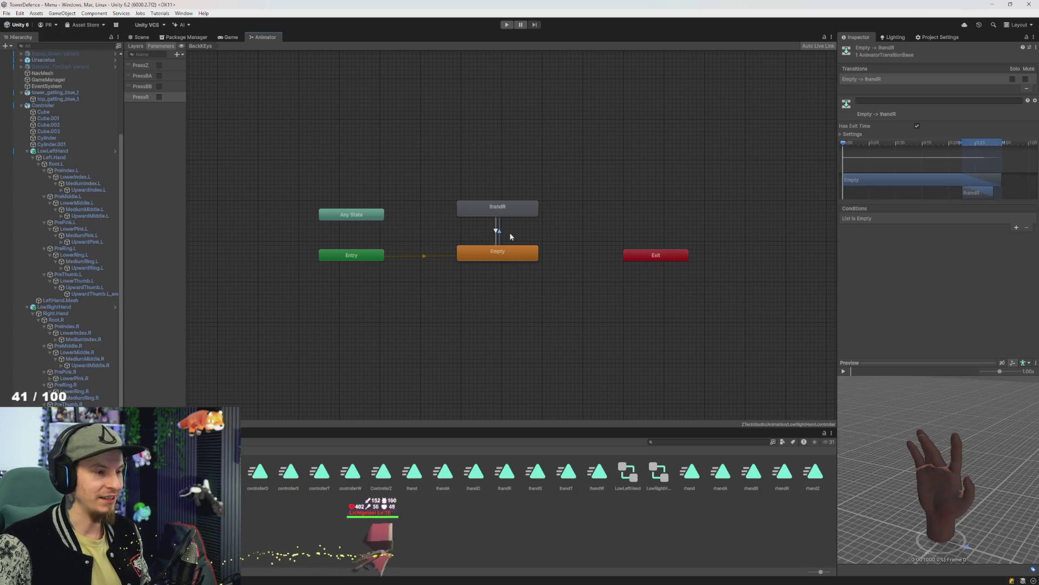
pyautogui.click(1016, 227)
pyautogui.click(877, 218)
pyautogui.click(873, 264)
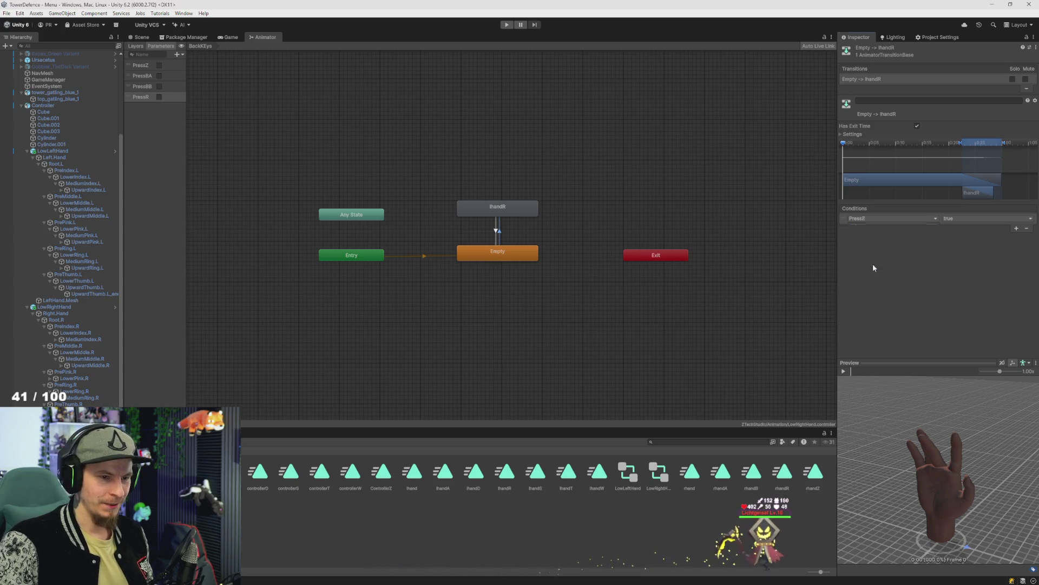
pyautogui.click(968, 219)
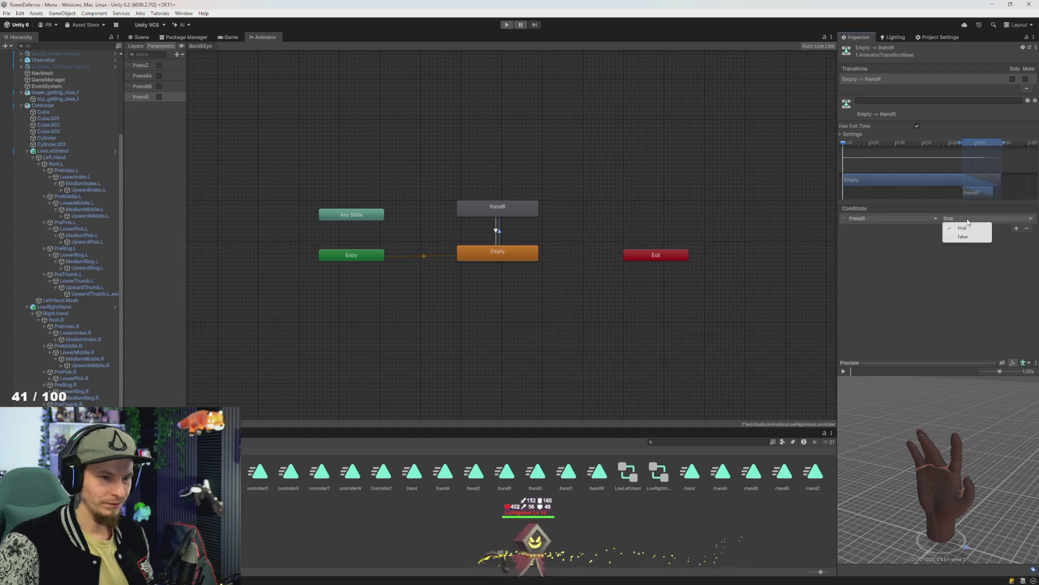
# Switch the lhandR-to-Empty condition's parameter to PressR
pyautogui.click(494, 232)
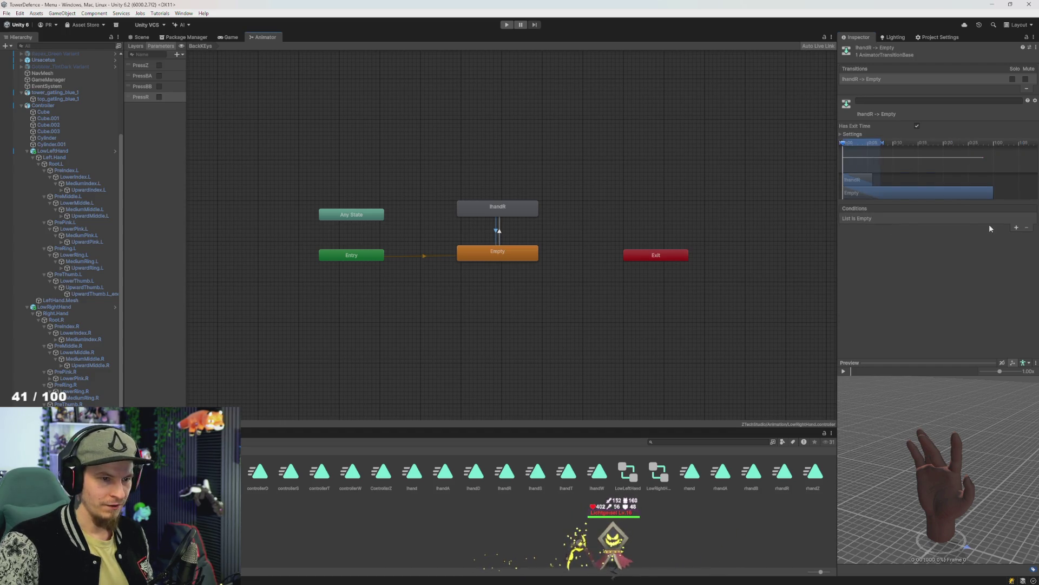
pyautogui.click(889, 220)
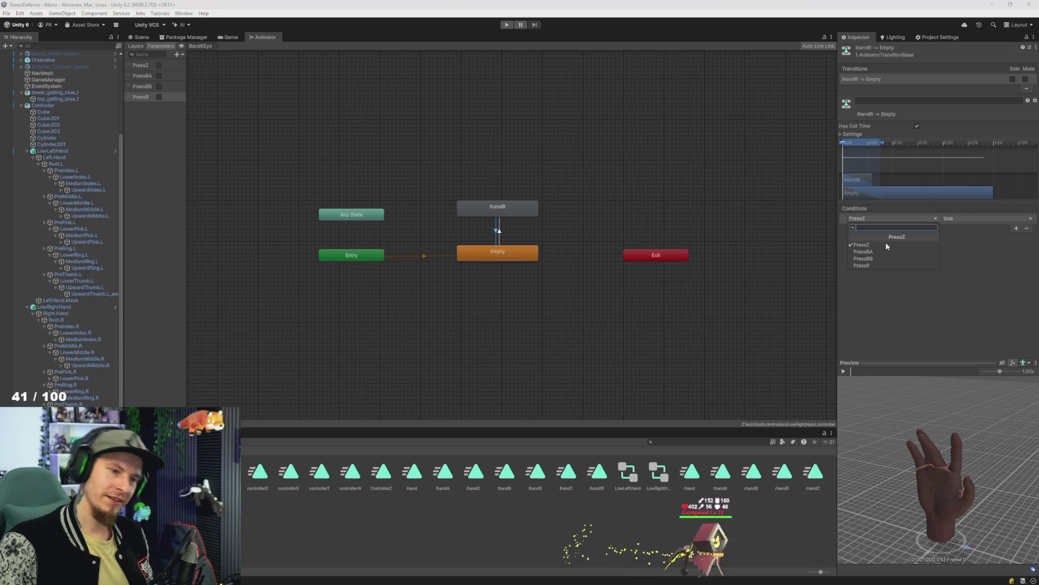
pyautogui.click(872, 265)
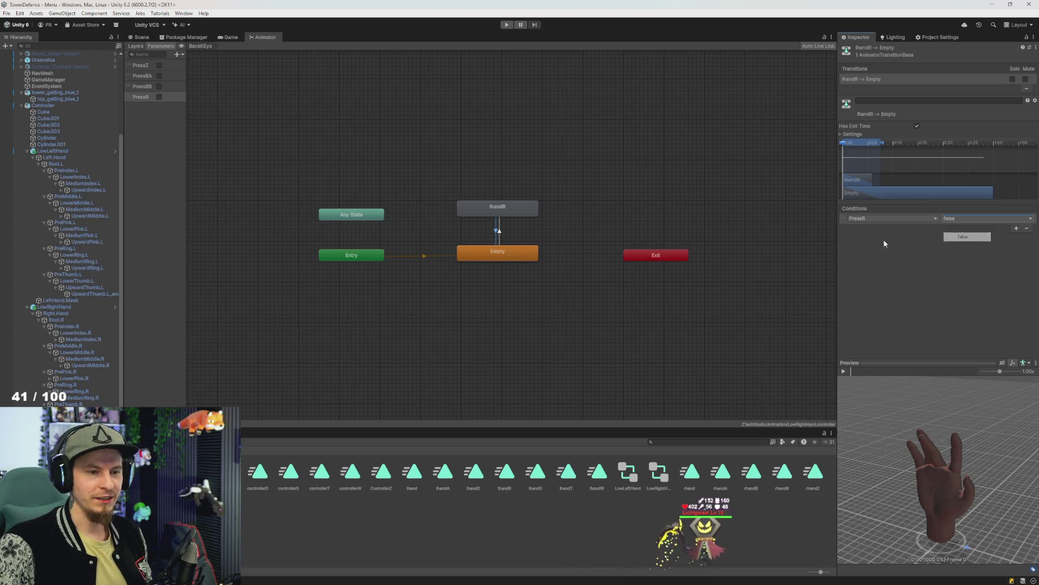
pyautogui.click(488, 215)
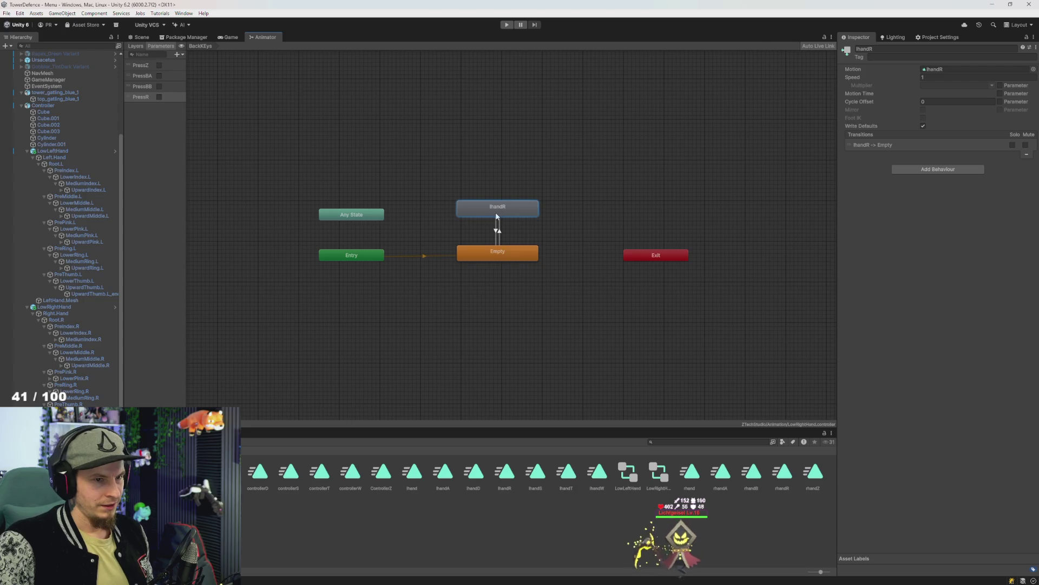
# Recheck both BackKEys transition conditions, then reselect LowRightHand in the Hierarchy
pyautogui.click(144, 47)
pyautogui.click(150, 101)
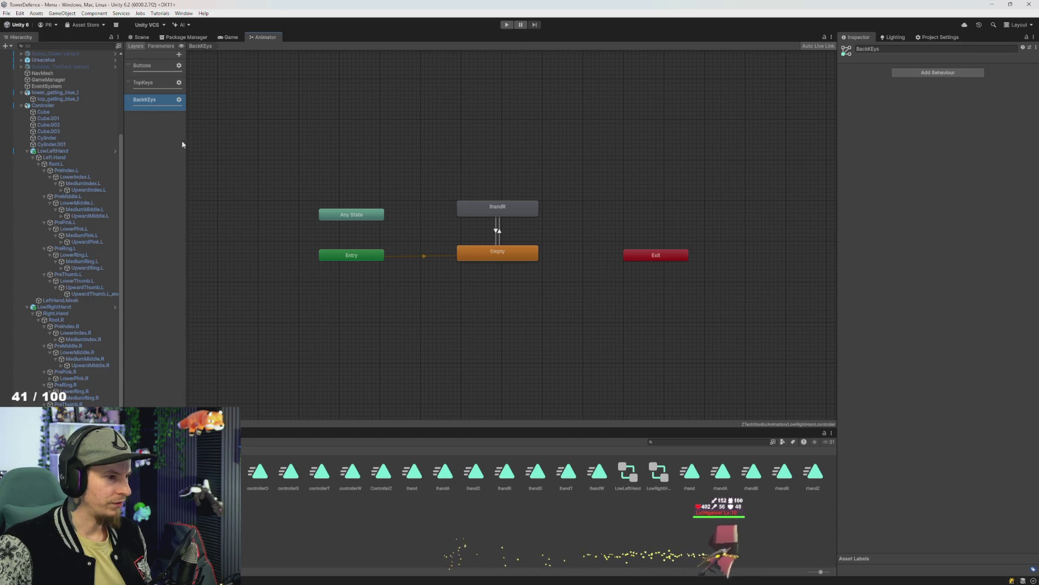
pyautogui.click(497, 231)
pyautogui.click(496, 231)
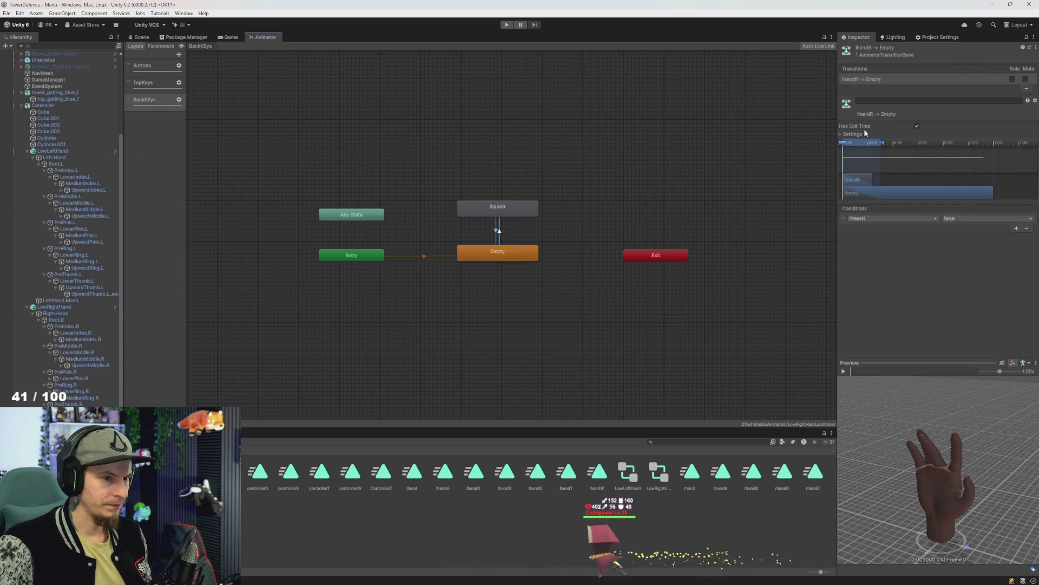
pyautogui.click(498, 232)
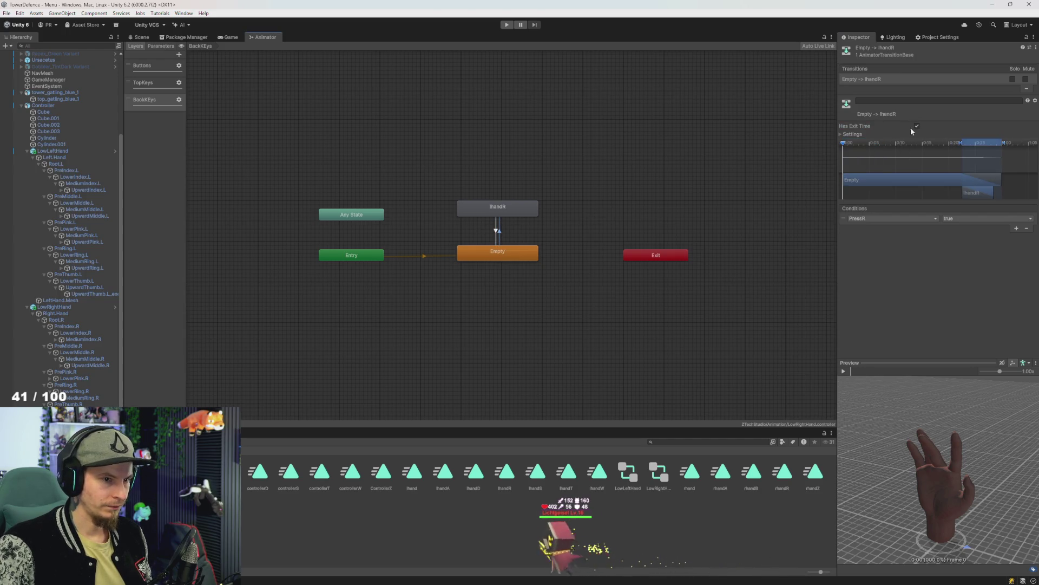
pyautogui.click(151, 65)
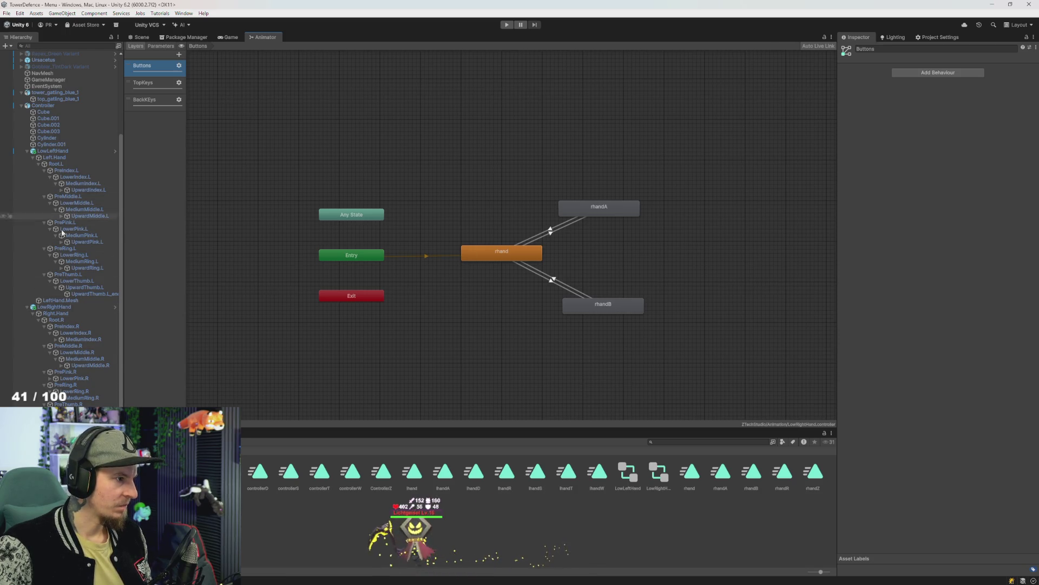
pyautogui.click(55, 307)
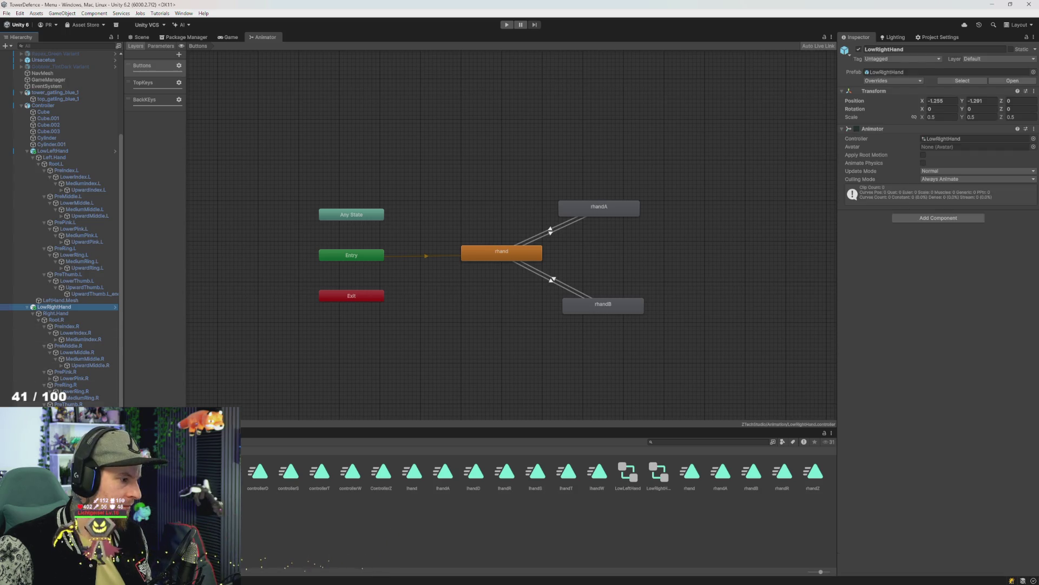
pyautogui.click(60, 430)
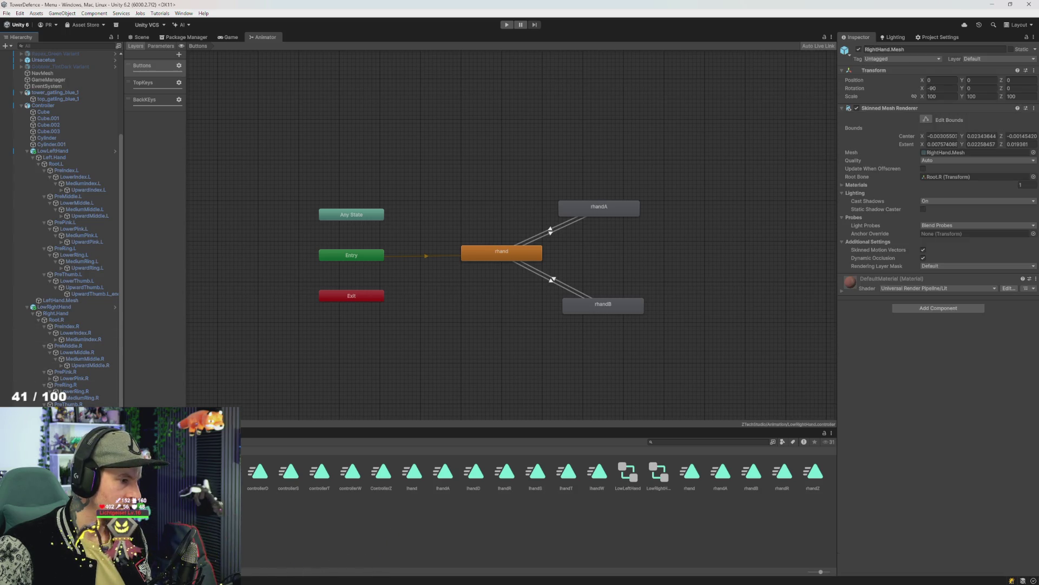
pyautogui.click(59, 307)
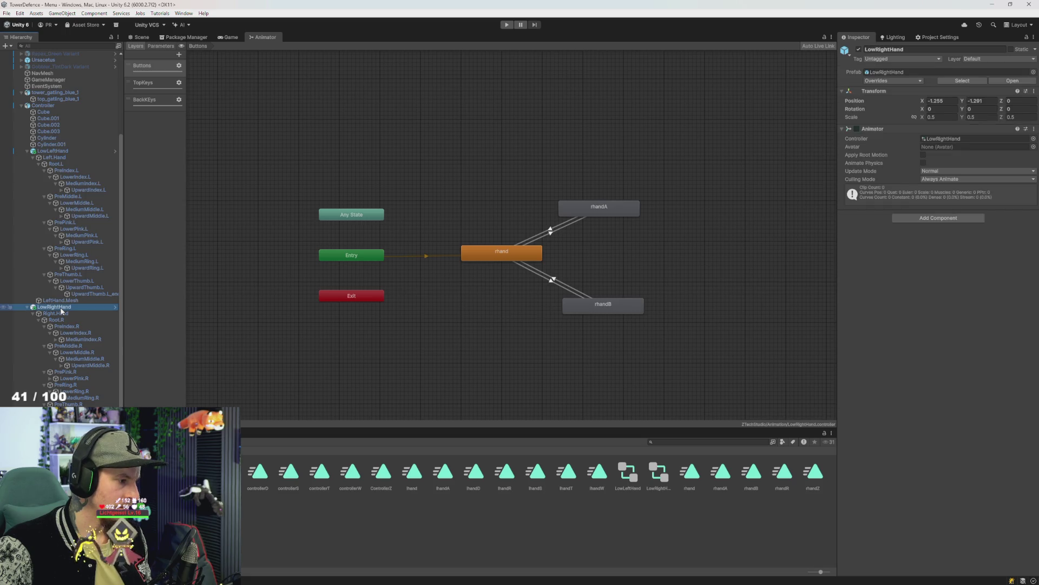
# Delete the stray lhandR state from LowLeftHand's Base Layer
pyautogui.click(54, 151)
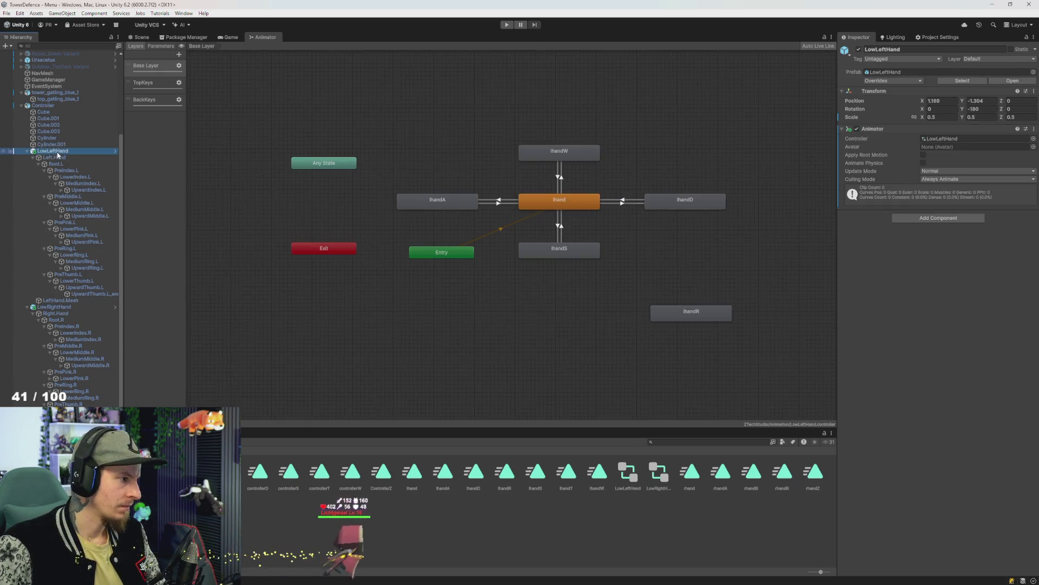
pyautogui.click(704, 313)
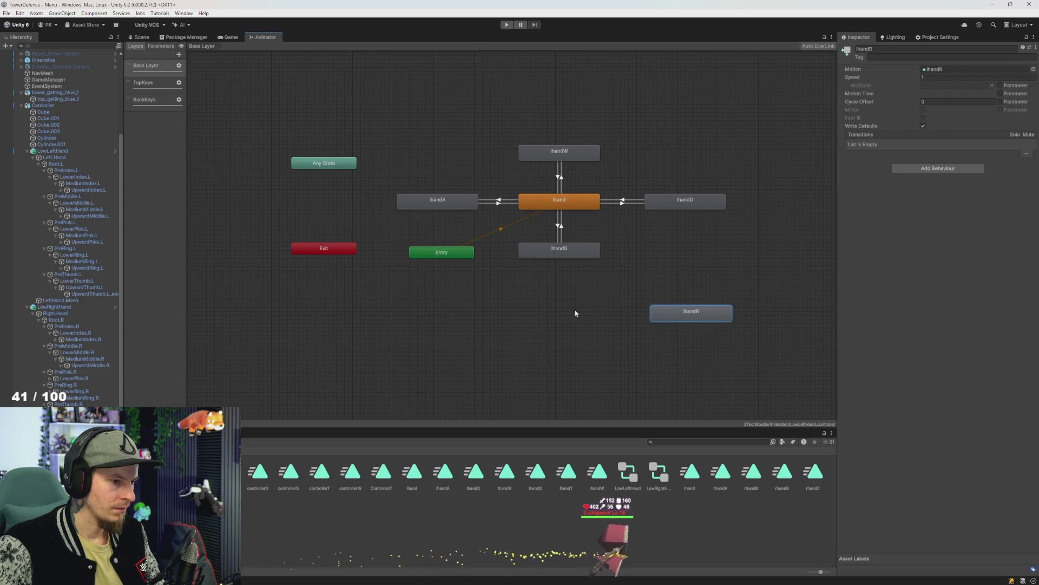
pyautogui.press('Delete')
# In the BackKeys layer, line lhandR up directly above the Empty state
pyautogui.click(154, 84)
pyautogui.click(155, 99)
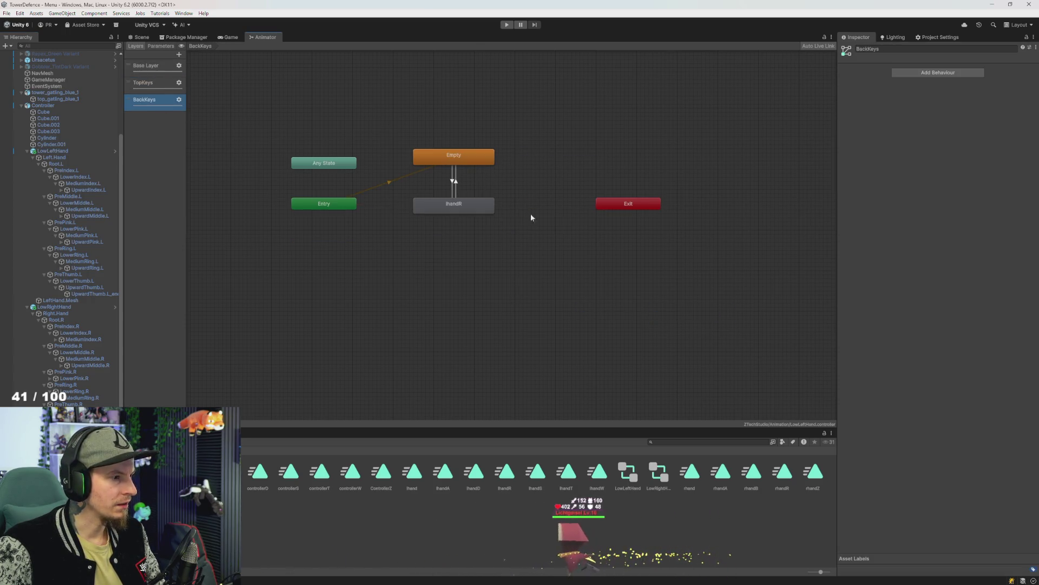
pyautogui.click(455, 182)
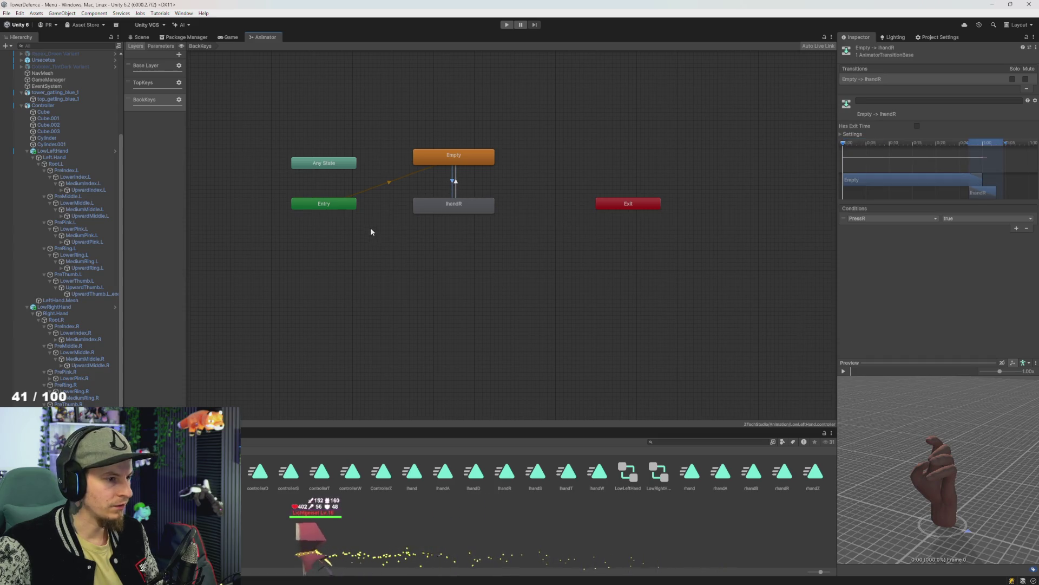
pyautogui.click(465, 163)
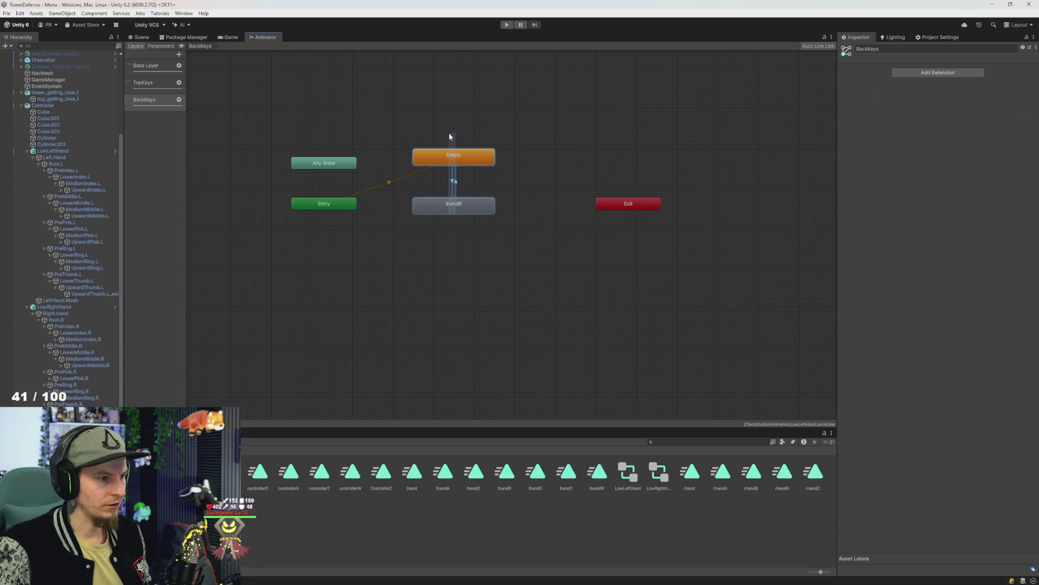
pyautogui.click(470, 205)
pyautogui.moveTo(472, 207)
pyautogui.mouseDown()
pyautogui.moveTo(473, 131)
pyautogui.moveTo(468, 200)
pyautogui.mouseUp()
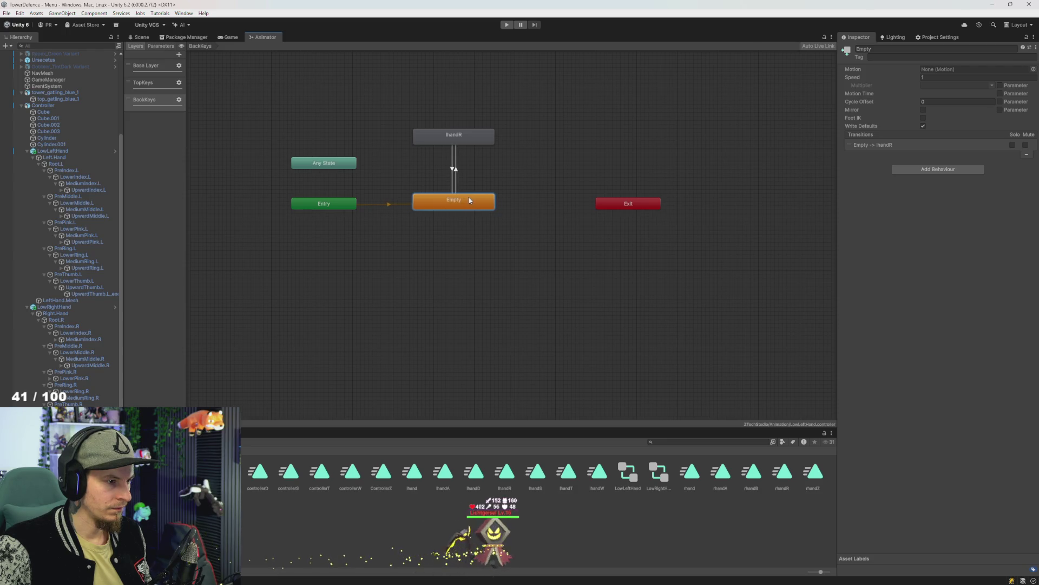
pyautogui.click(467, 145)
pyautogui.moveTo(468, 163); pyautogui.dragTo(464, 163)
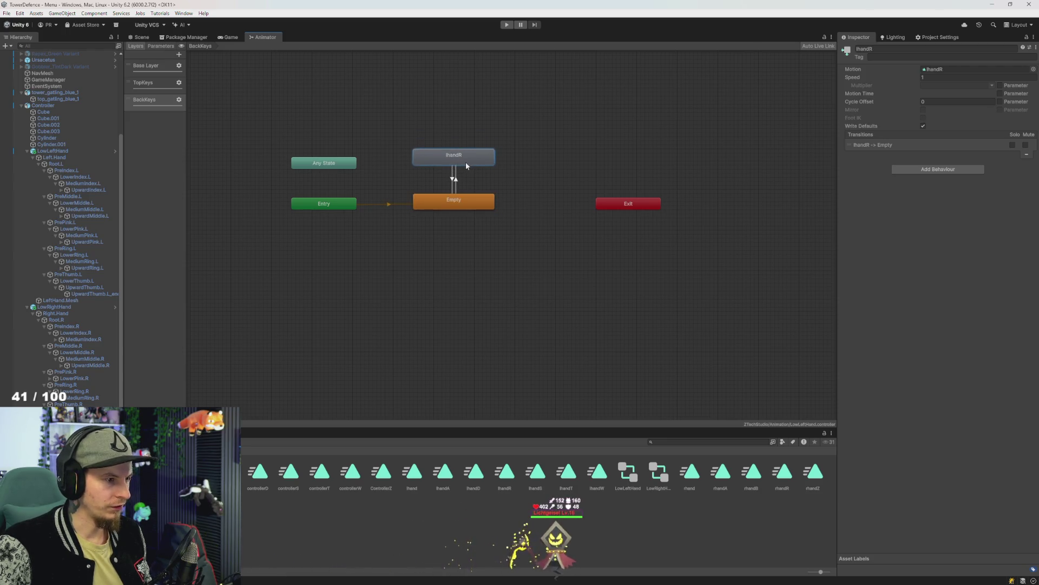
pyautogui.hotkey('alt', 'Tab')
pyautogui.hotkey('alt', 'Tab')
pyautogui.hotkey('alt', 'Tab')
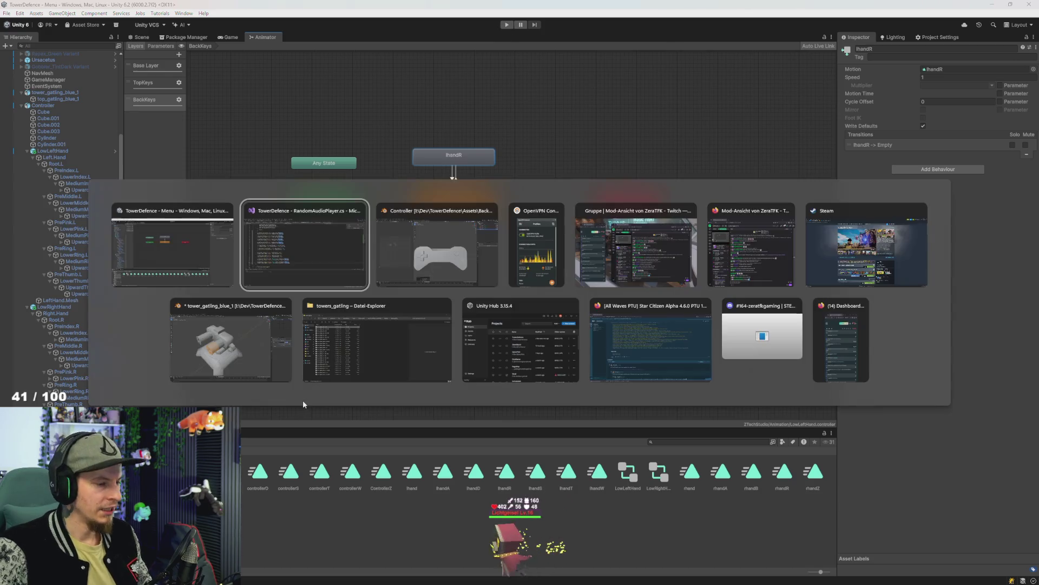
# Duplicate the PressT and PressZ SetBool lines below line 98 in RandomAudioPlayer.cs
pyautogui.hotkey('alt', 'shift', 'Tab')
pyautogui.hotkey('alt', 'shift', 'Tab')
pyautogui.hotkey('alt', 'shift', 'Tab')
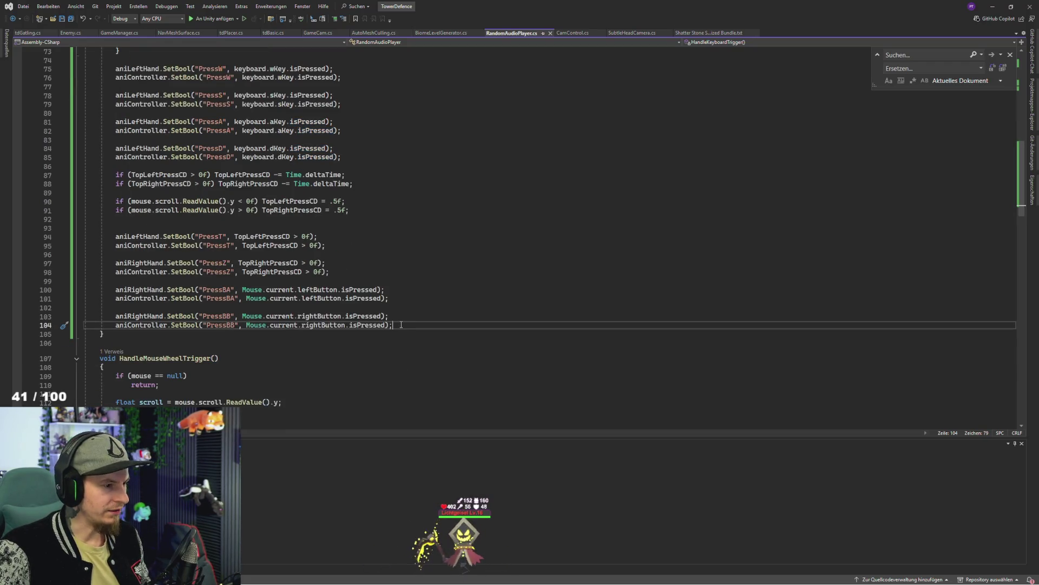
pyautogui.hotkey('shift', 'Home')
pyautogui.hotkey('shift', 'Home')
pyautogui.hotkey('shift', 'Up')
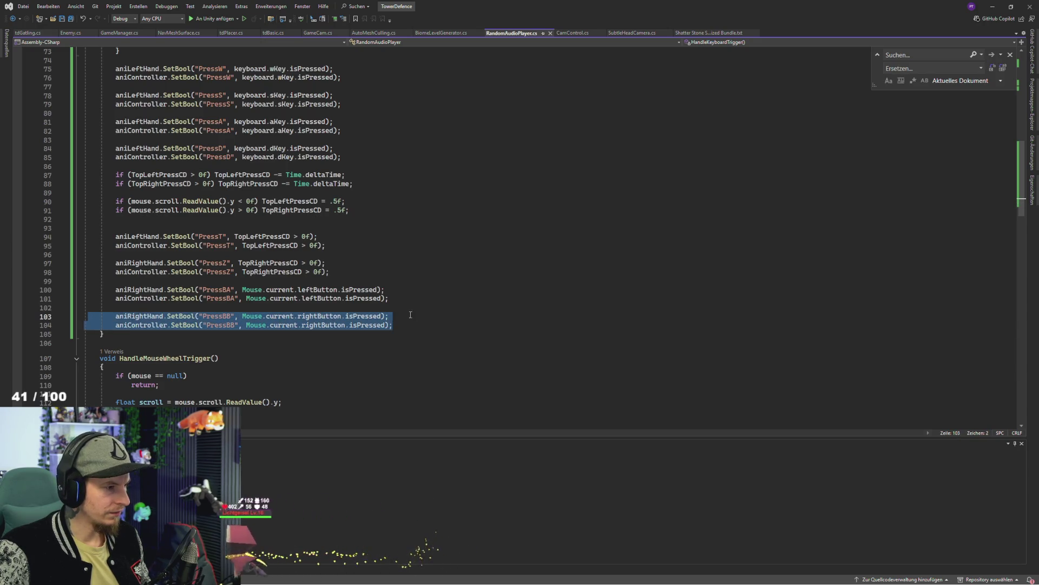
pyautogui.click(433, 309)
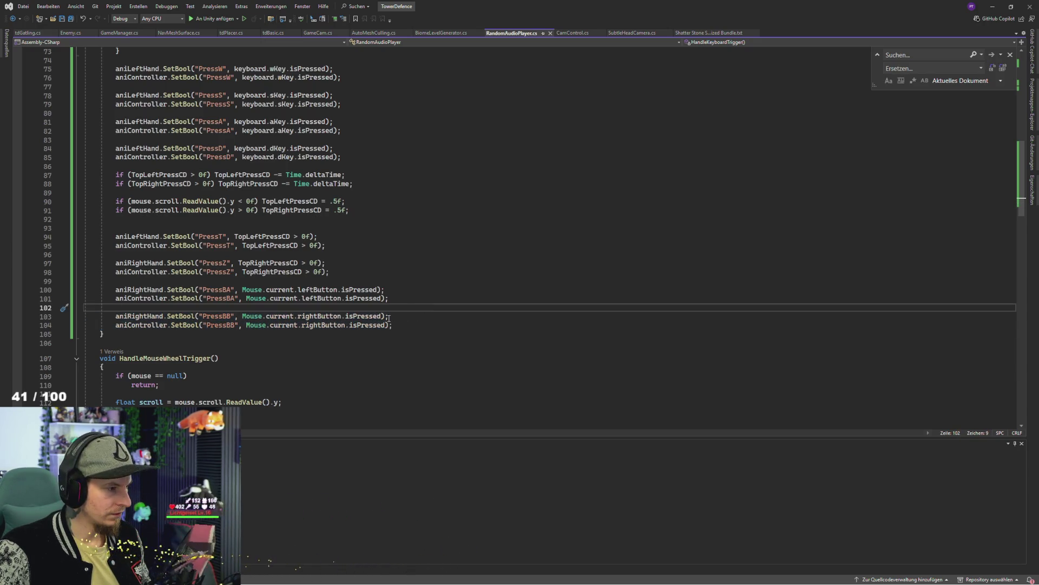
pyautogui.click(342, 280)
pyautogui.hotkey('shift', 'Up')
pyautogui.hotkey('shift', 'Up')
pyautogui.hotkey('shift', 'Up')
pyautogui.hotkey('ctrl', 'c')
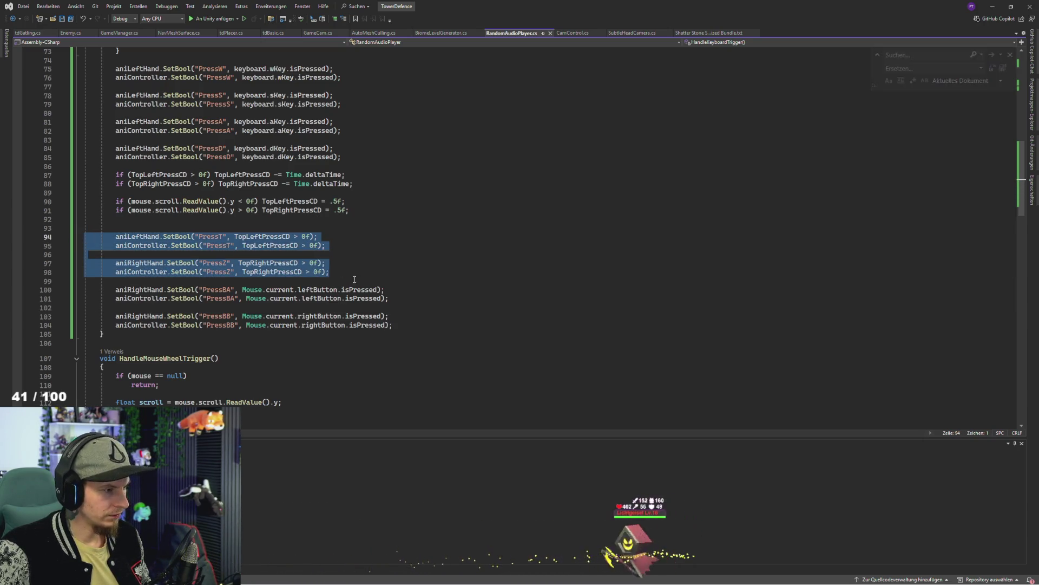
pyautogui.click(361, 273)
pyautogui.press('Return')
pyautogui.hotkey('ctrl', 'v')
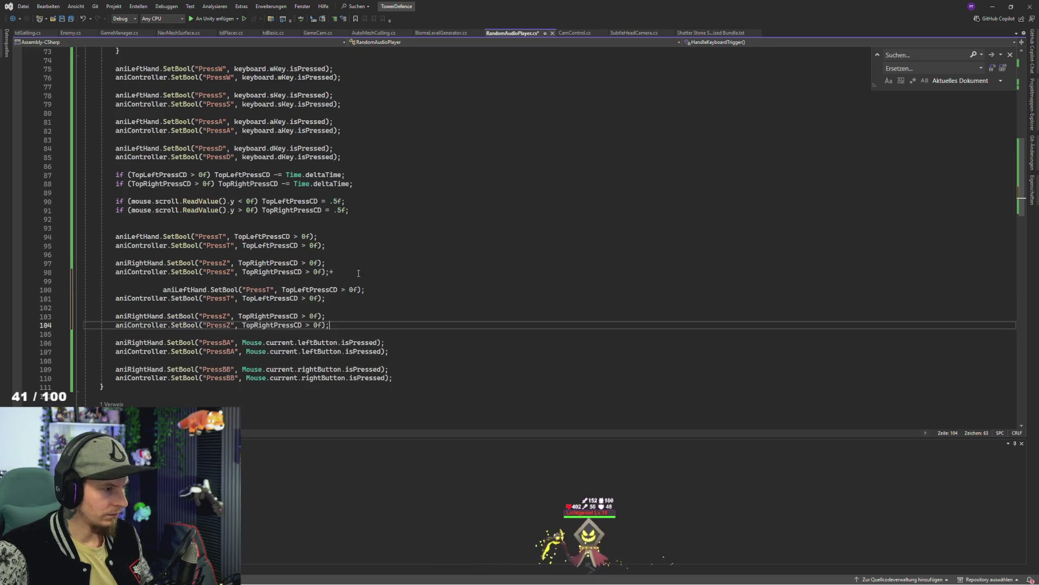
# Tidy the pasted copy into two SetBool calls and rename PressT to PressR
pyautogui.click(347, 271)
pyautogui.click(381, 291)
pyautogui.write(';')
pyautogui.moveTo(340, 299); pyautogui.dragTo(340, 309)
pyautogui.press('BackSpace')
pyautogui.press('BackSpace')
pyautogui.press('Up')
pyautogui.press('Up')
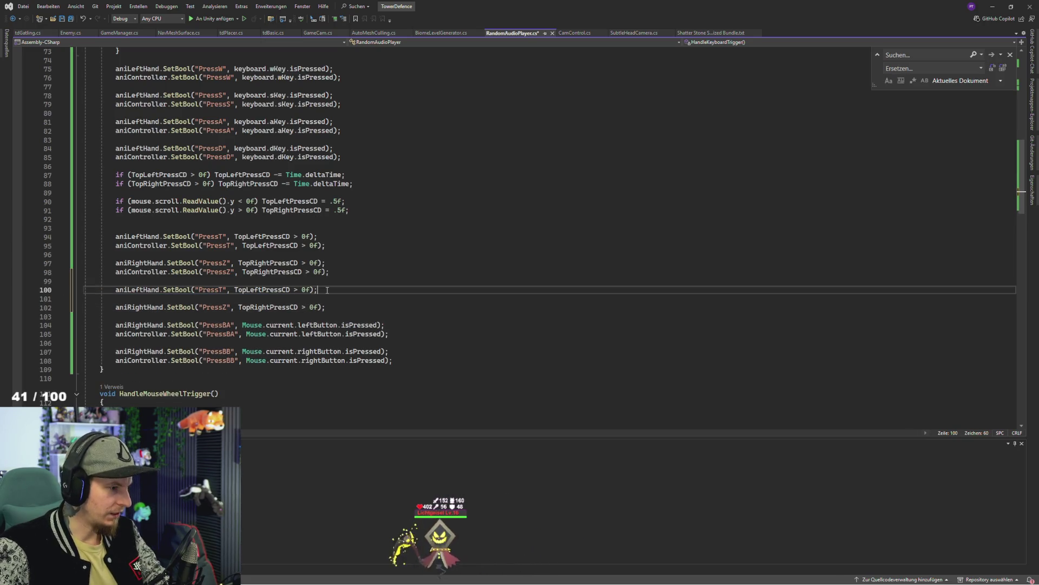
pyautogui.press('Delete')
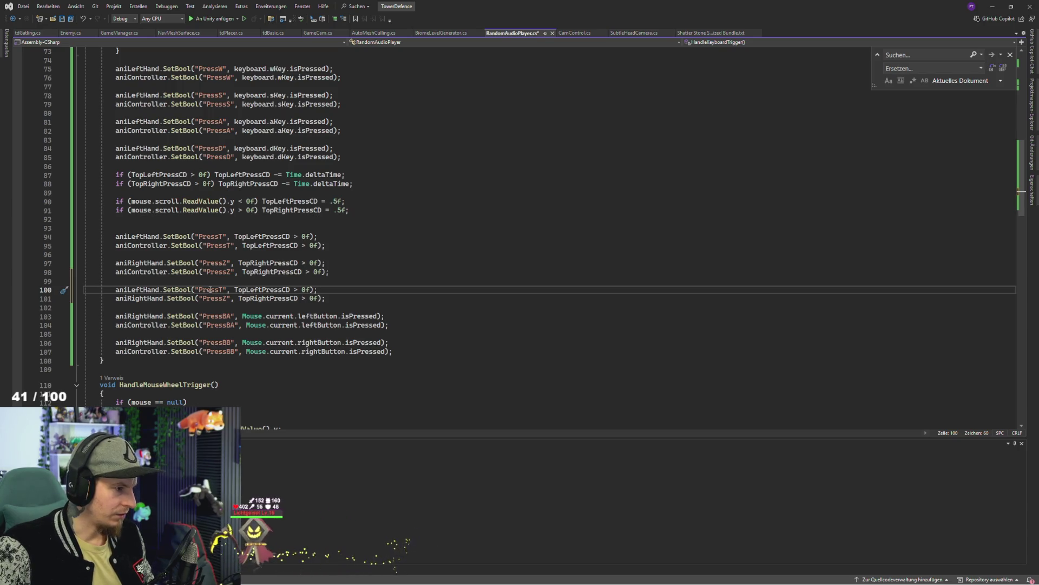
pyautogui.press('BackSpace')
pyautogui.write('R')
pyautogui.press('Down')
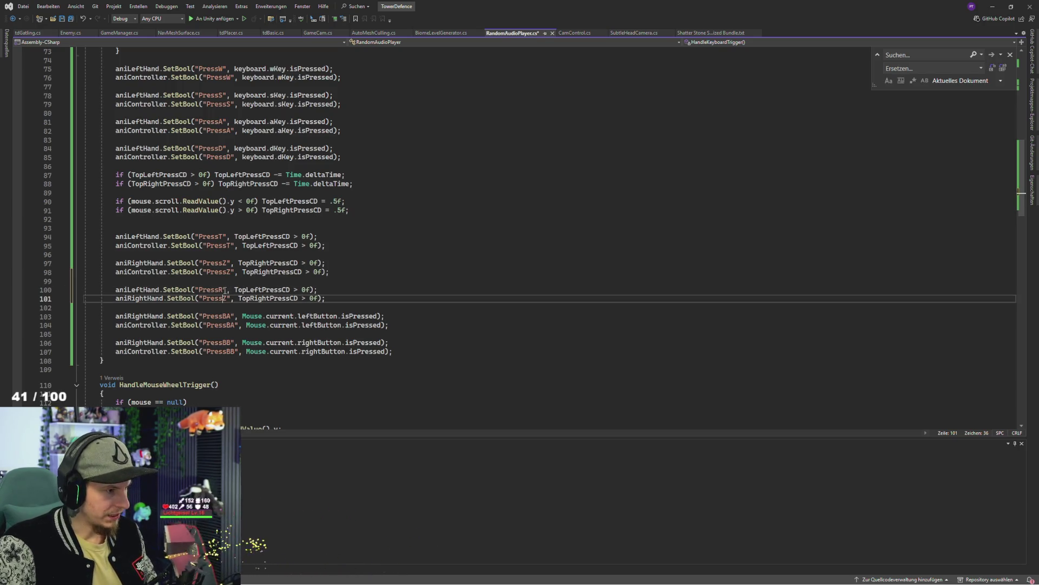
pyautogui.press('Up')
pyautogui.press('Up')
pyautogui.press('Up')
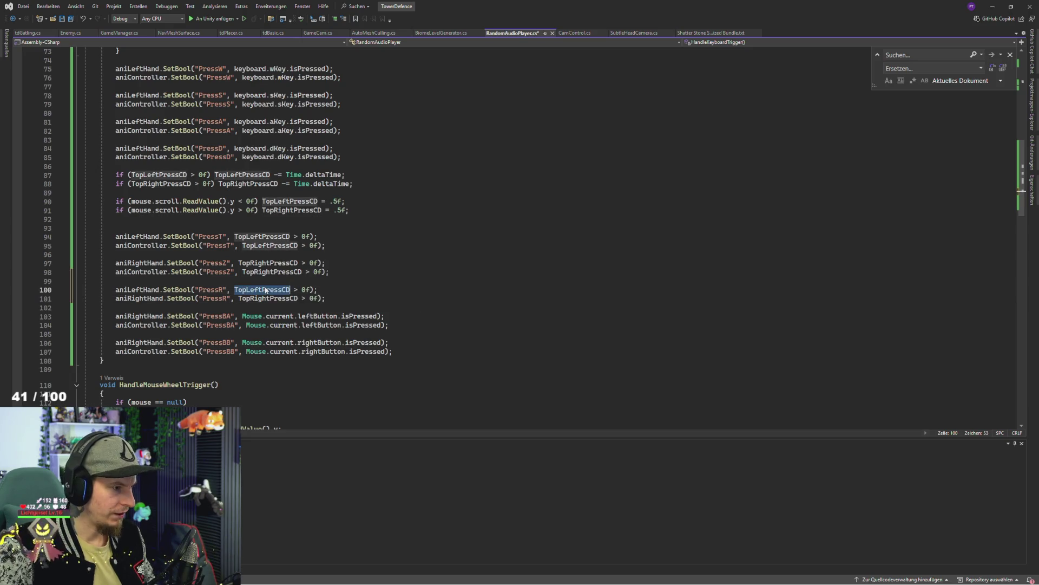
# Replace TopLeftPressCD and TopRightPressCD with the copied keyboard isPressed expression, then save
pyautogui.moveTo(235, 149); pyautogui.dragTo(323, 157)
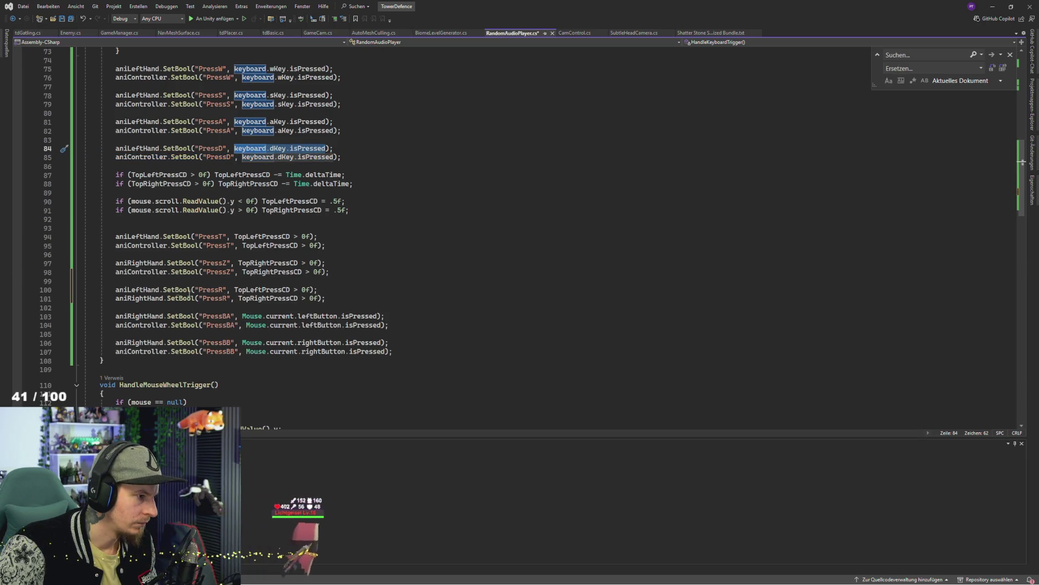
pyautogui.click(139, 289)
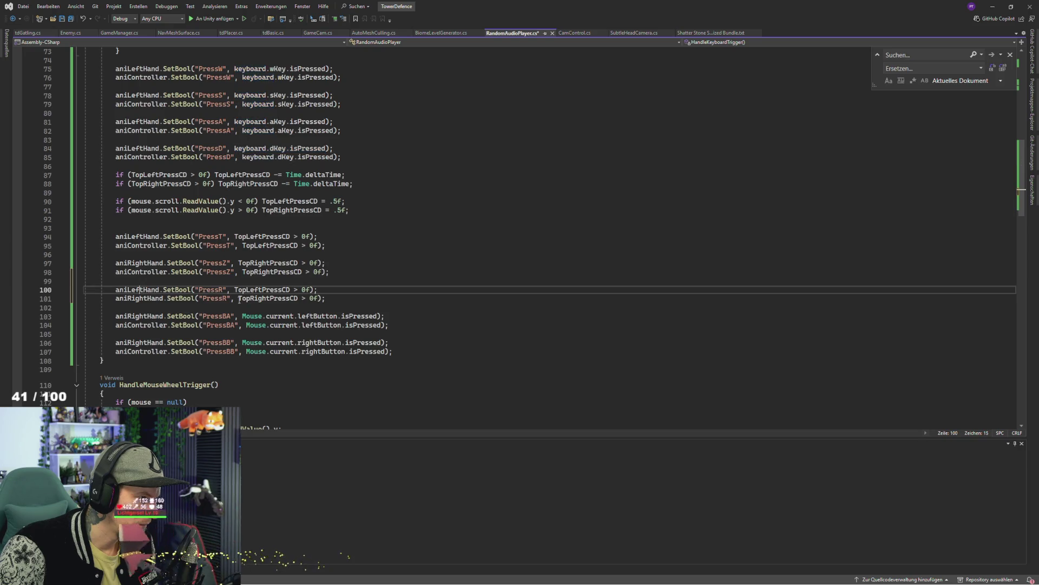
pyautogui.doubleClick(254, 290)
pyautogui.write('keyboard.dKey.isPressed')
pyautogui.doubleClick(271, 298)
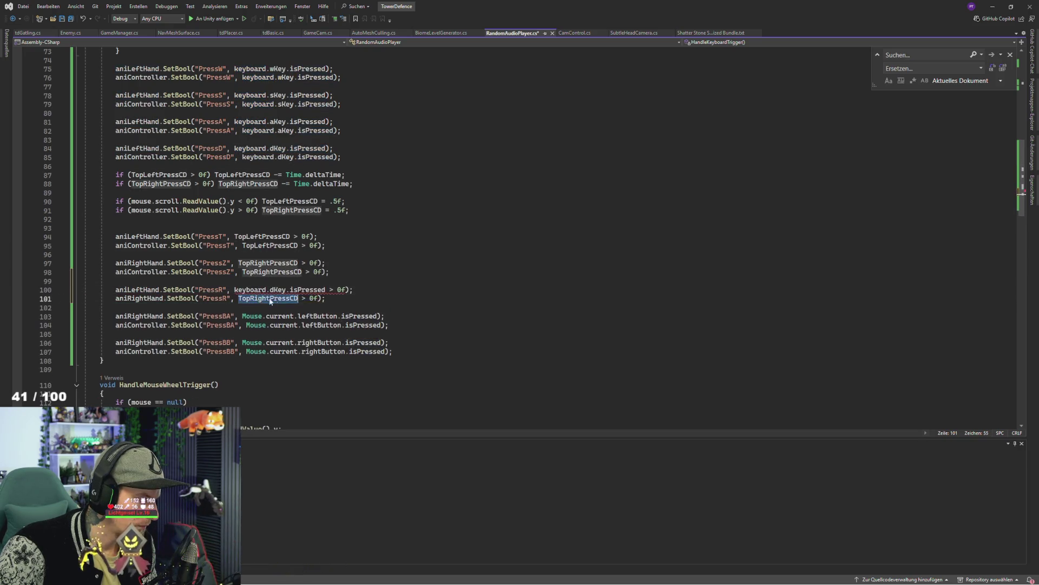
pyautogui.write('keyboard.dKey.isPressed')
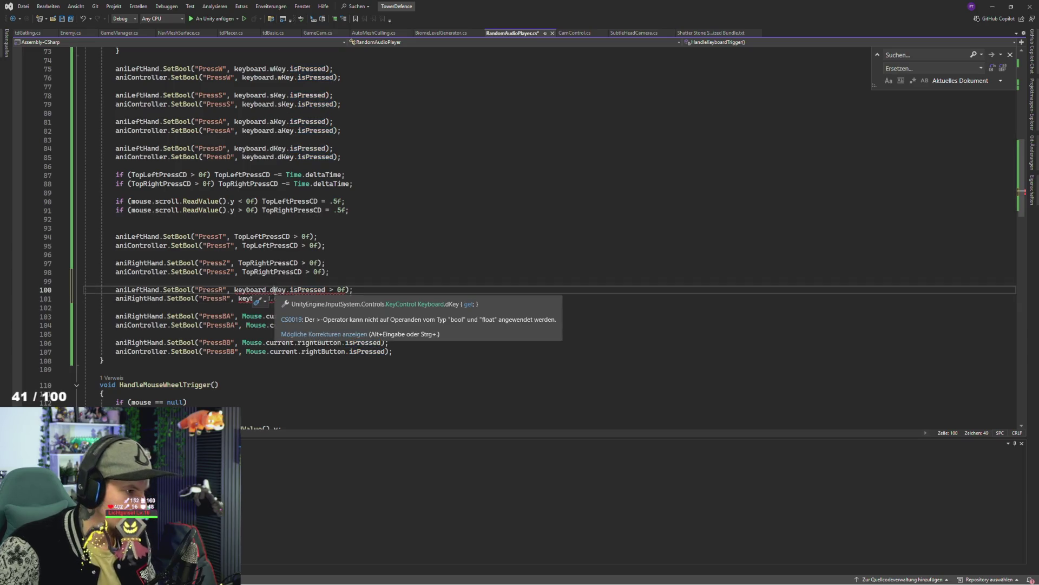
pyautogui.click(276, 295)
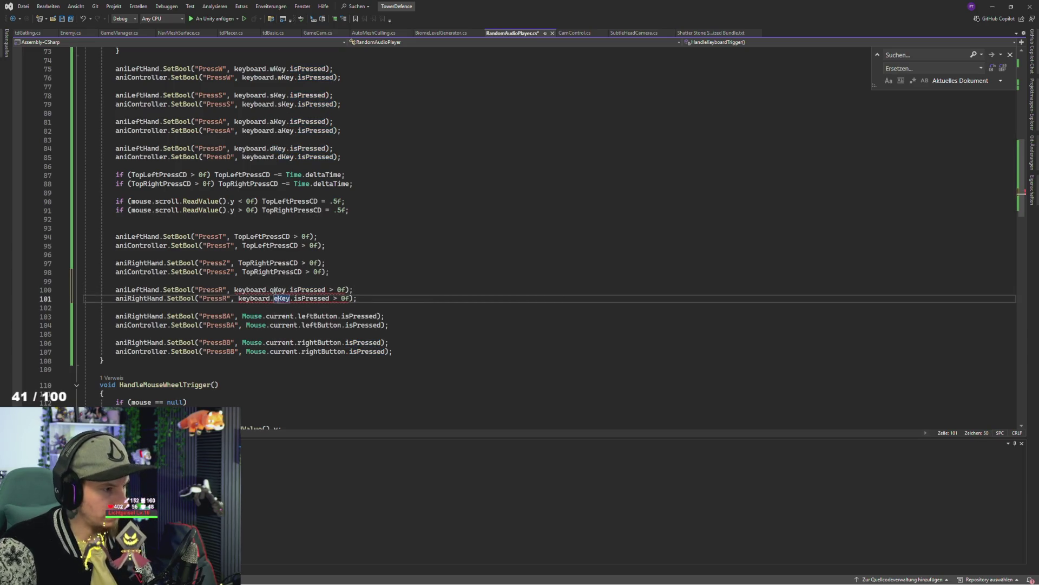
pyautogui.hotkey('ctrl', 's')
# Remove the leftover > 0f comparisons from both PressR lines and save the script
pyautogui.click(347, 290)
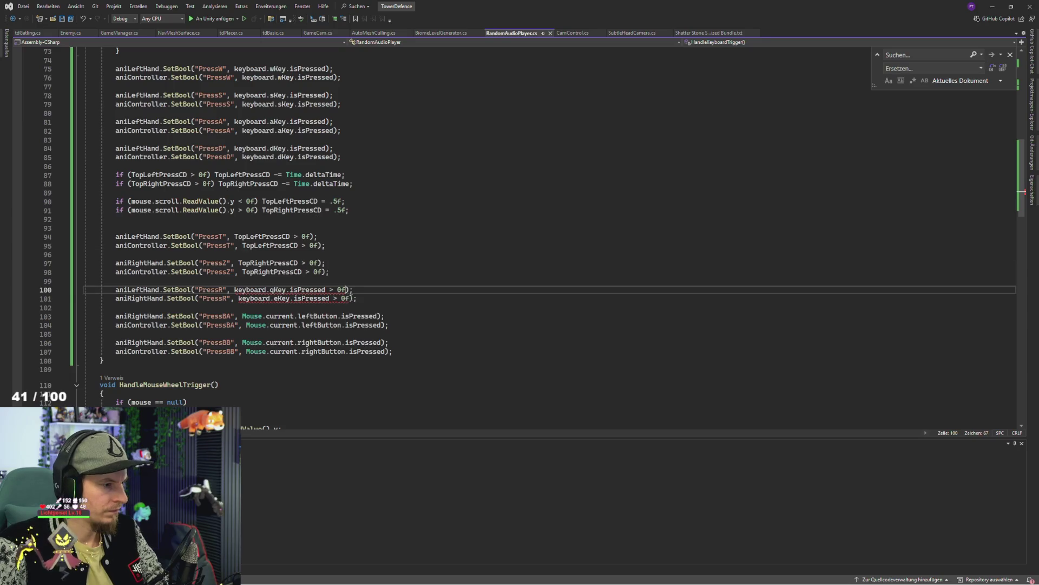
pyautogui.press('BackSpace')
pyautogui.click(351, 298)
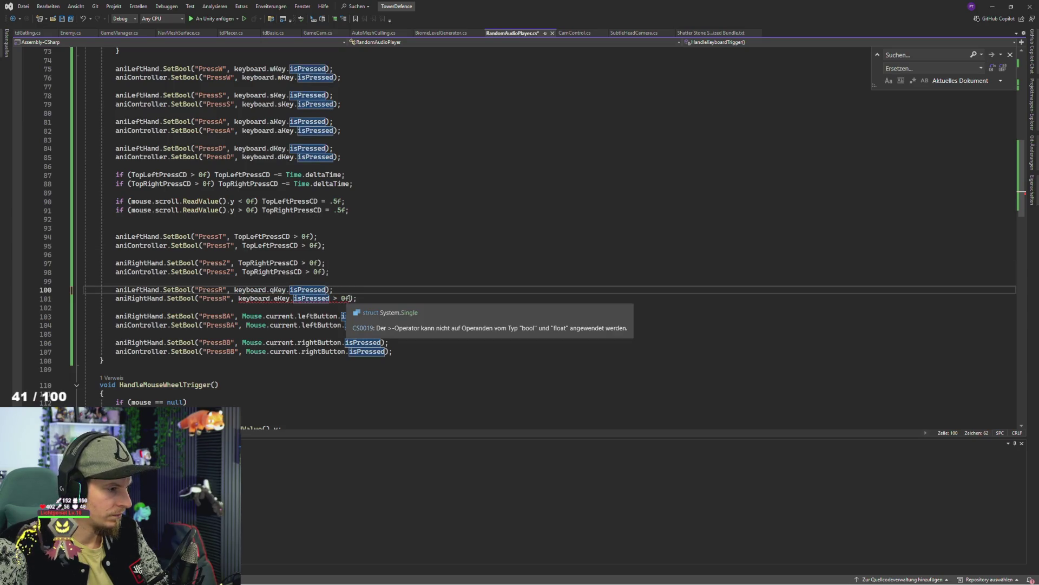
pyautogui.press('BackSpace')
pyautogui.press('BackSpace')
pyautogui.press('BackSpace')
pyautogui.hotkey('ctrl', 's')
pyautogui.click(376, 278)
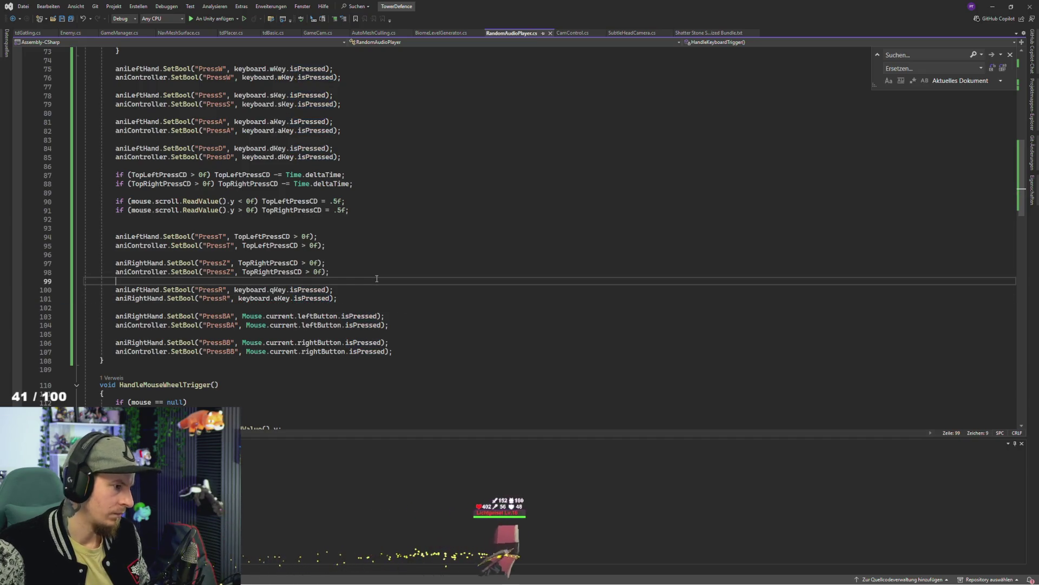
# Test the key input in Unity with a short Play run
pyautogui.hotkey('alt', 'Tab')
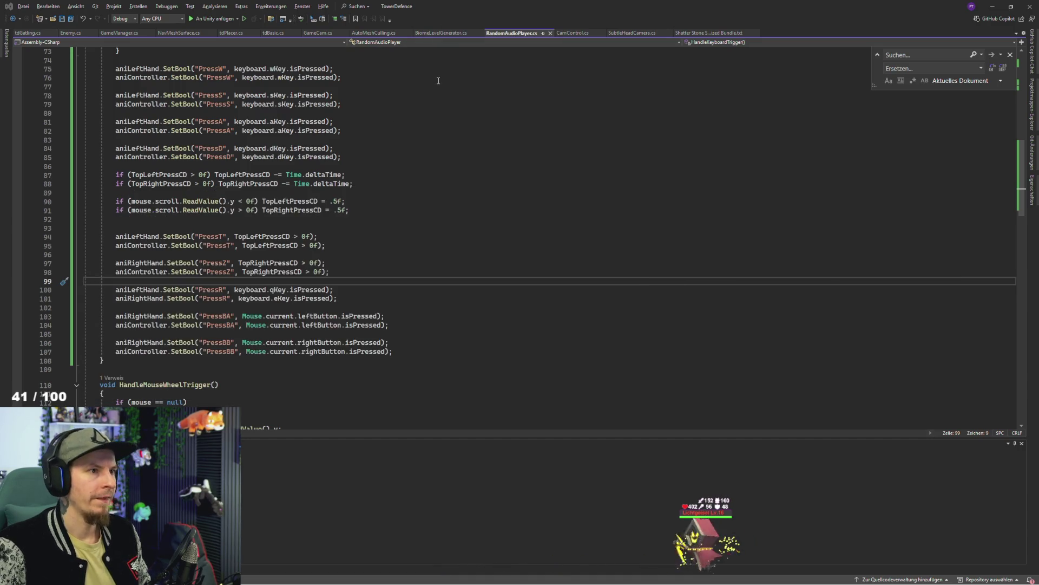
pyautogui.hotkey('alt', 'Tab')
pyautogui.click(506, 28)
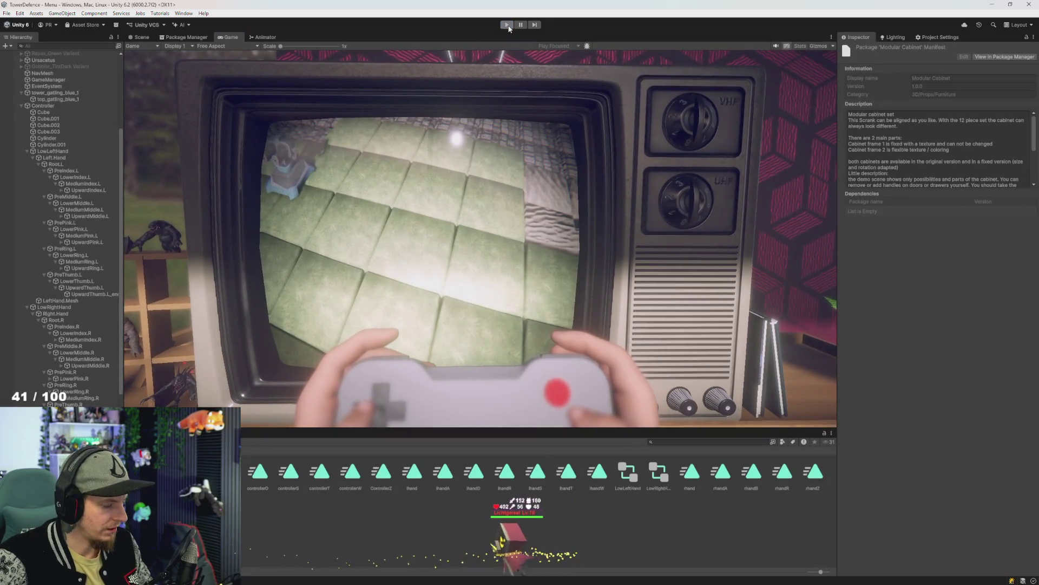
pyautogui.click(507, 25)
# Check which animator the PressR line 101 drives, then return to Unity
pyautogui.hotkey('alt', 'Tab')
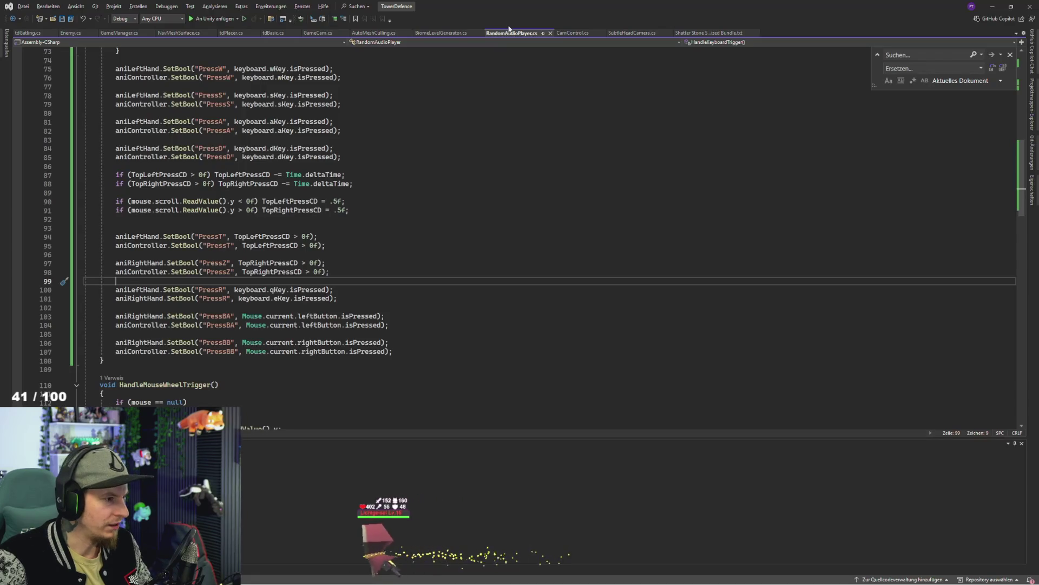
pyautogui.click(254, 298)
pyautogui.doubleClick(216, 300)
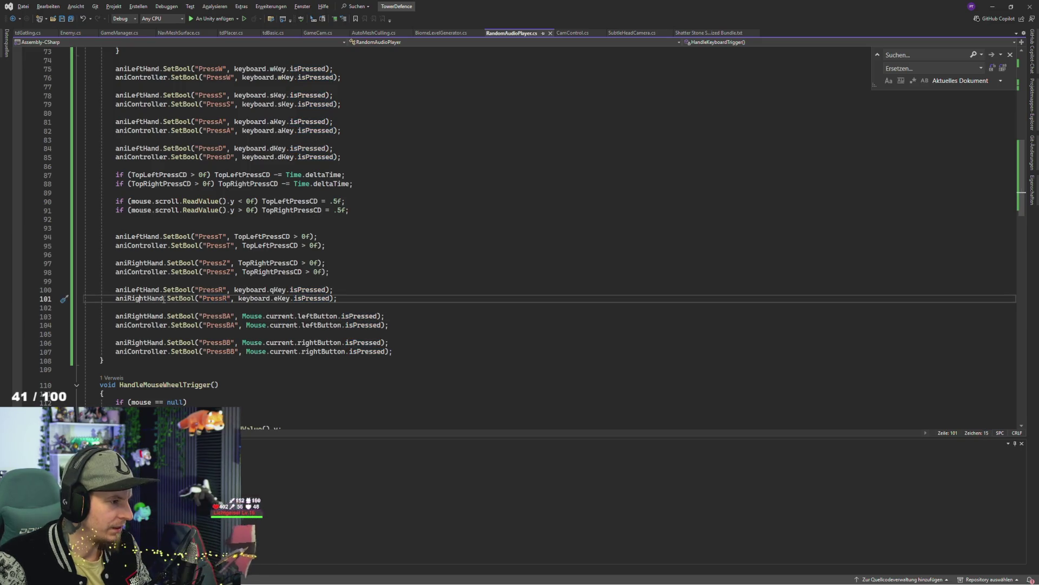
pyautogui.click(144, 302)
pyautogui.doubleClick(220, 303)
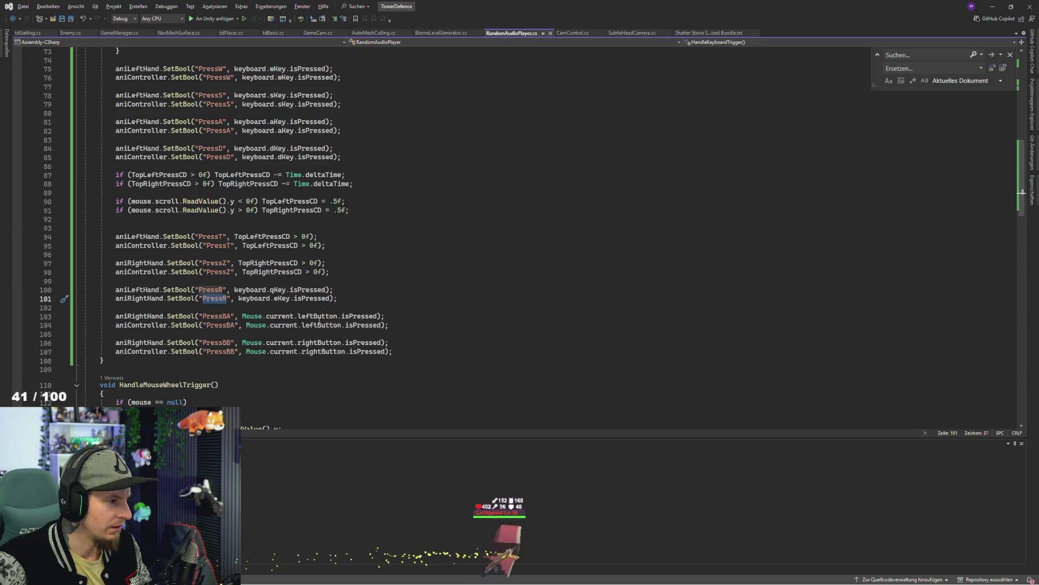
pyautogui.hotkey('alt', 'Tab')
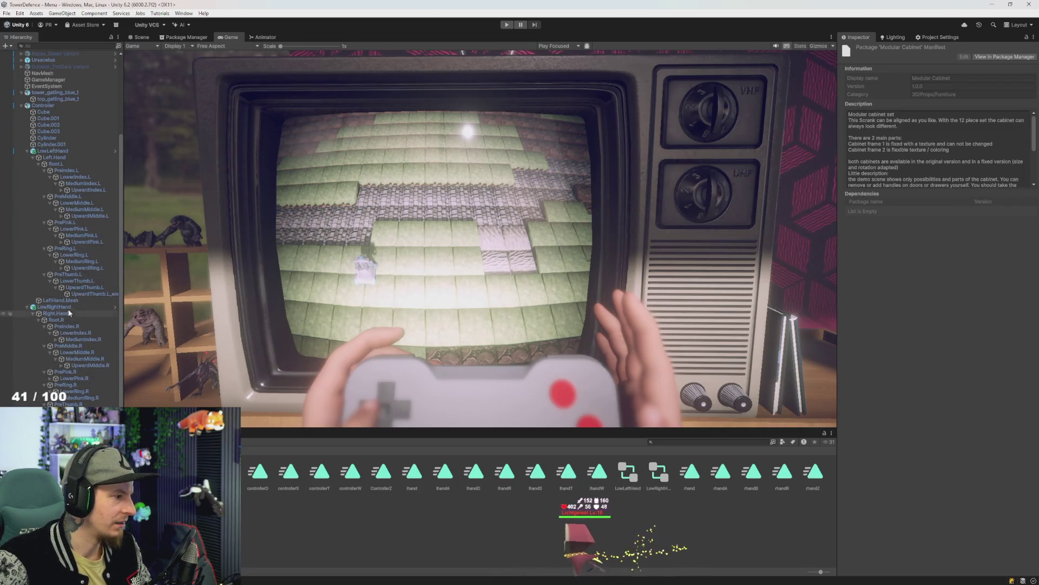
# Select LowRightHand and view its BackKEys layer in the Animator
pyautogui.click(54, 306)
pyautogui.click(263, 37)
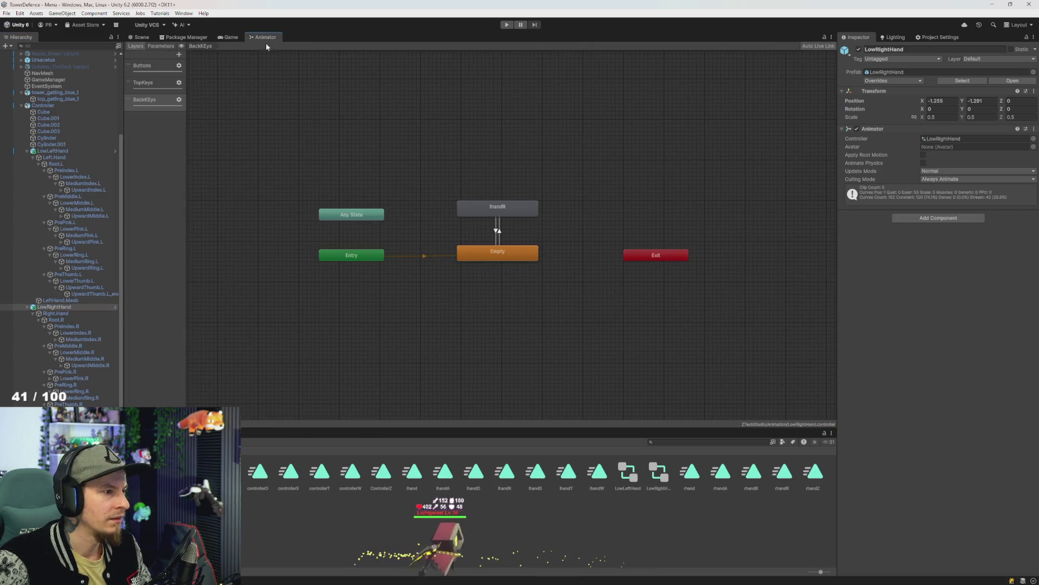
pyautogui.click(144, 102)
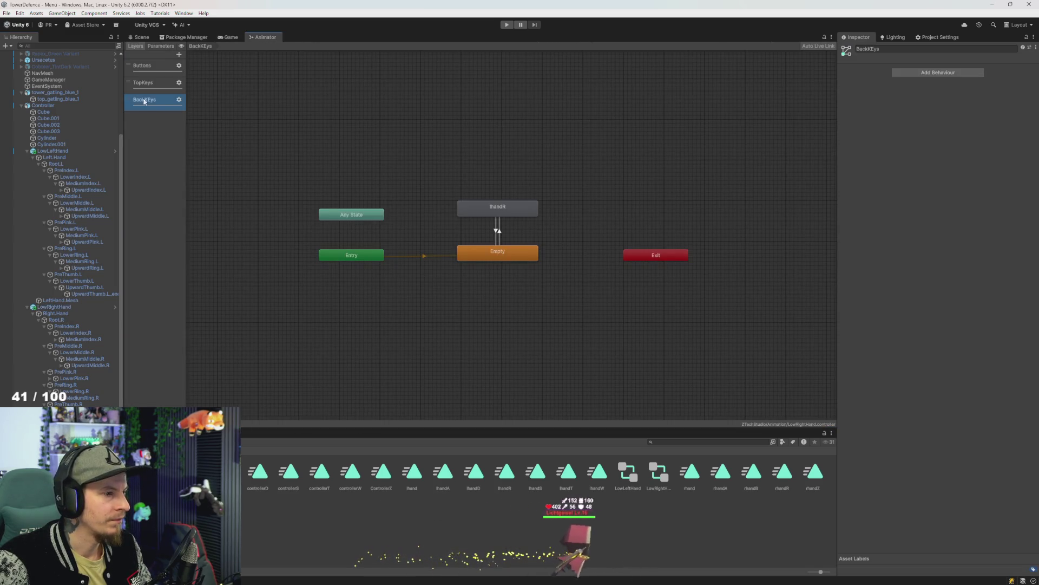
pyautogui.click(179, 99)
pyautogui.click(376, 147)
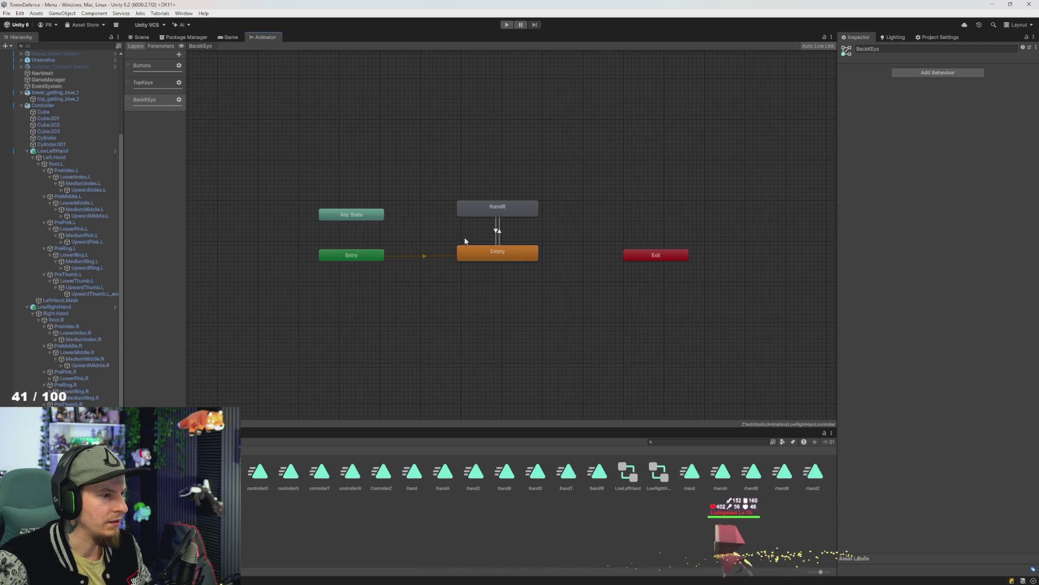
# Inspect the lhandR state, its transitions to and from Empty, and the lhandR and lhandS clips
pyautogui.click(498, 233)
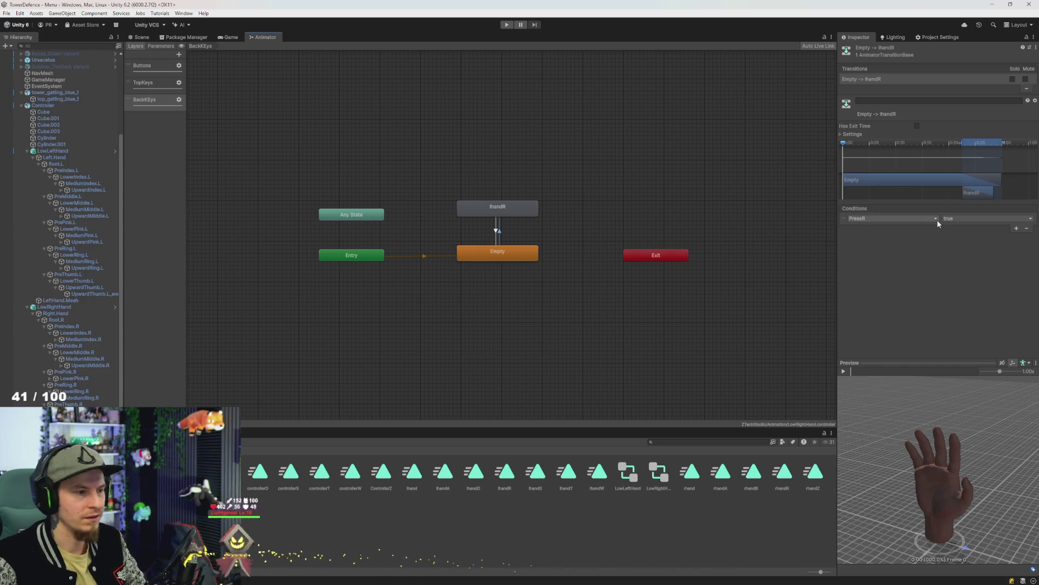
pyautogui.click(523, 207)
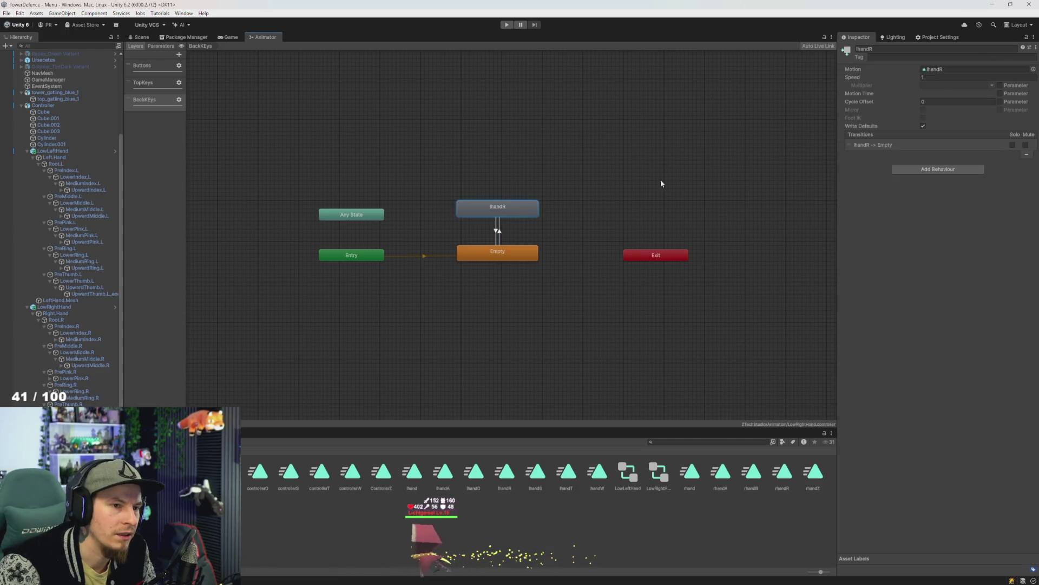
pyautogui.click(497, 230)
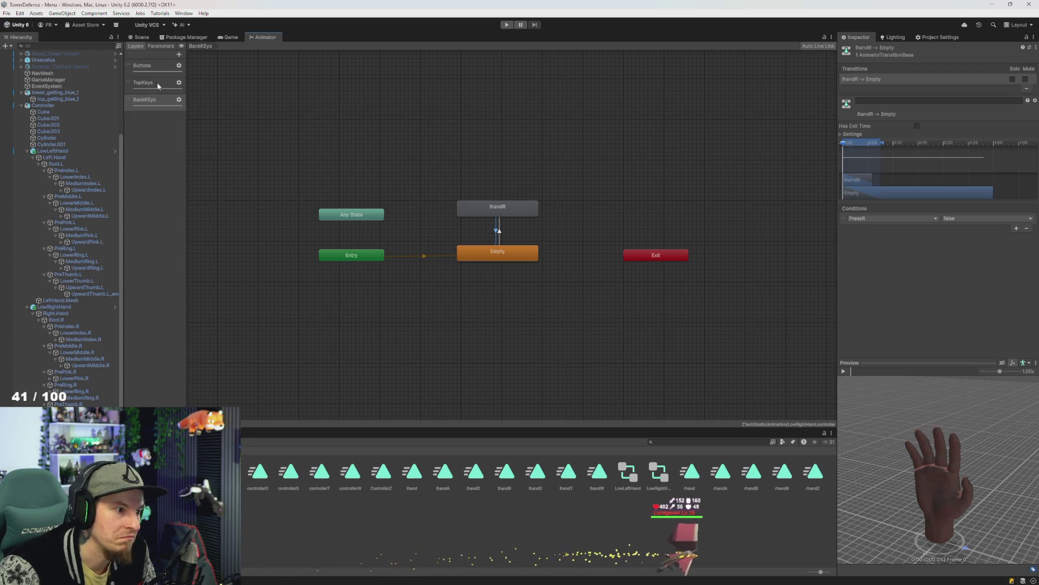
pyautogui.click(518, 206)
pyautogui.click(715, 420)
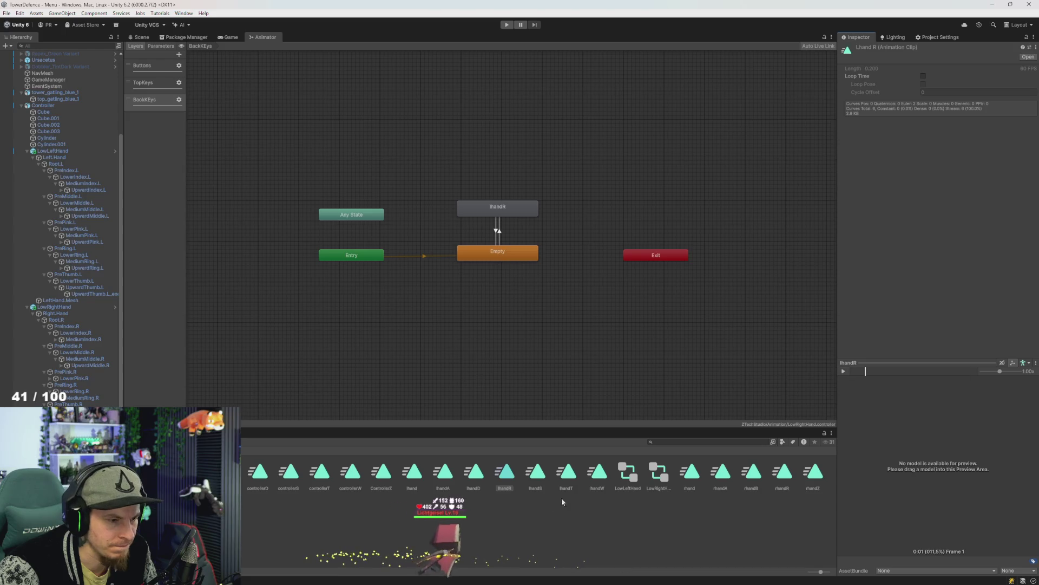
pyautogui.click(844, 371)
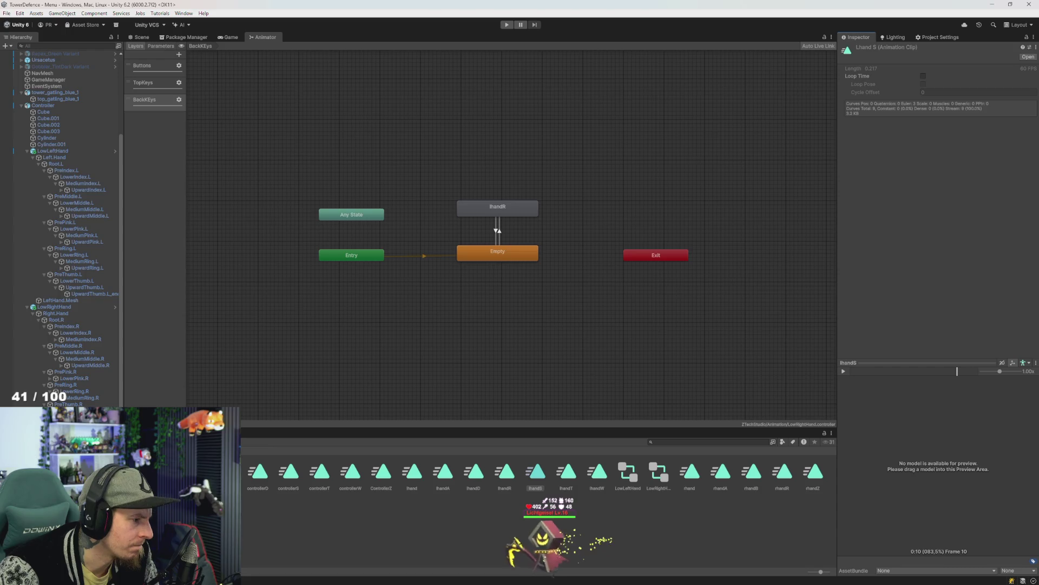
# Show LowRightHand's animation timeline with Ctrl+6 alongside the 3D scene of the hands
pyautogui.hotkey('ctrl', '6')
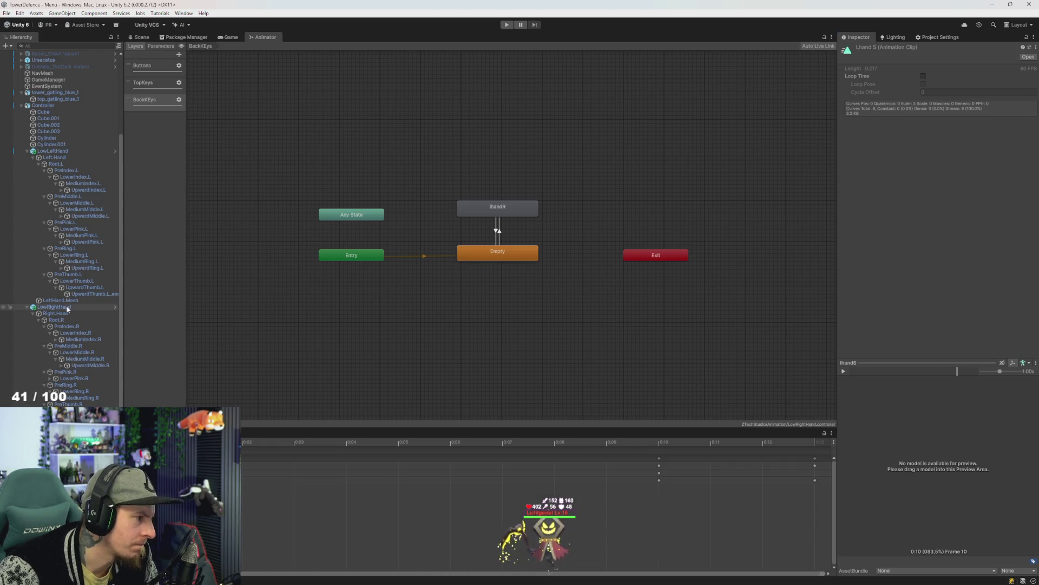
pyautogui.click(67, 309)
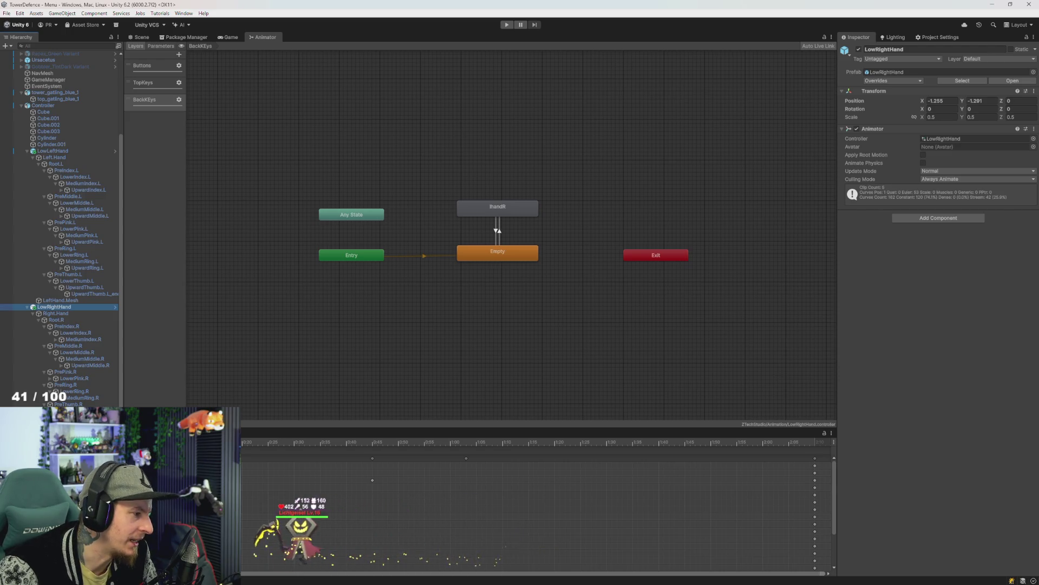
pyautogui.scroll(5, 535, 503)
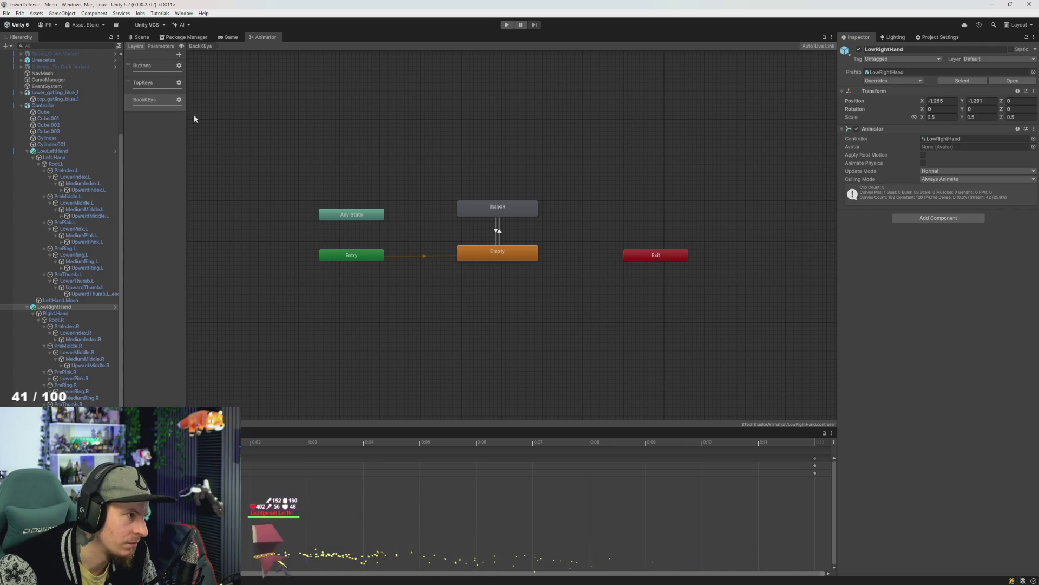
pyautogui.click(139, 36)
pyautogui.scroll(1, 299, 207)
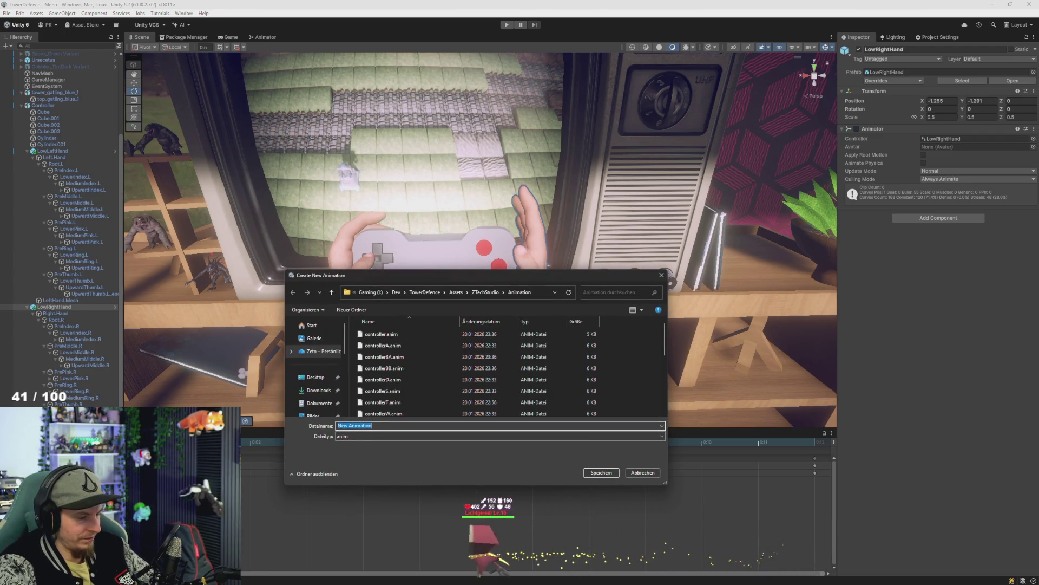
# Enter rhandR as the new animation clip's file name
pyautogui.write('rhandR')
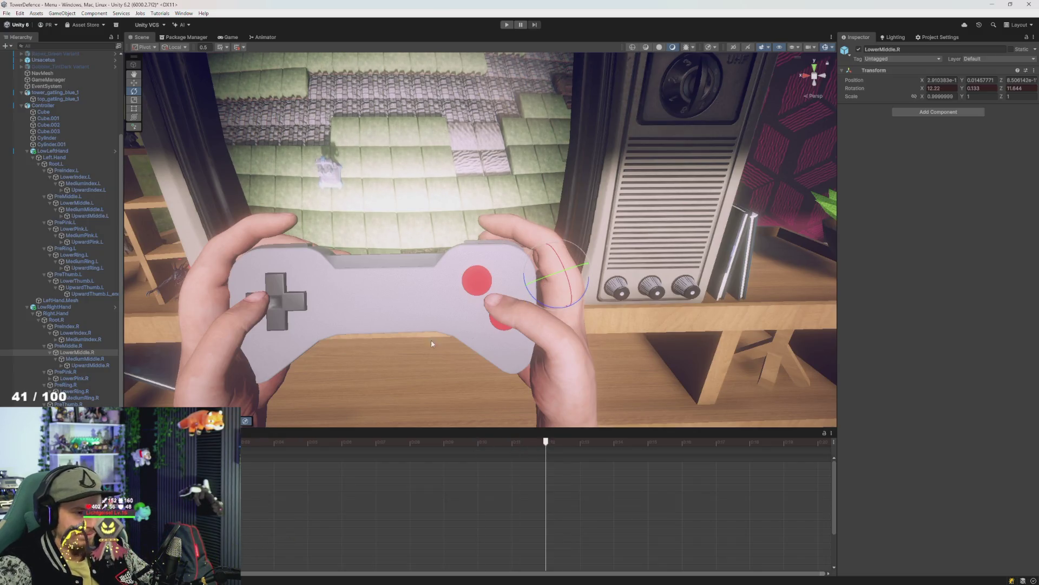
# Select the LowerMiddle.R bone and bend the right middle finger's lower joint further
pyautogui.click(69, 346)
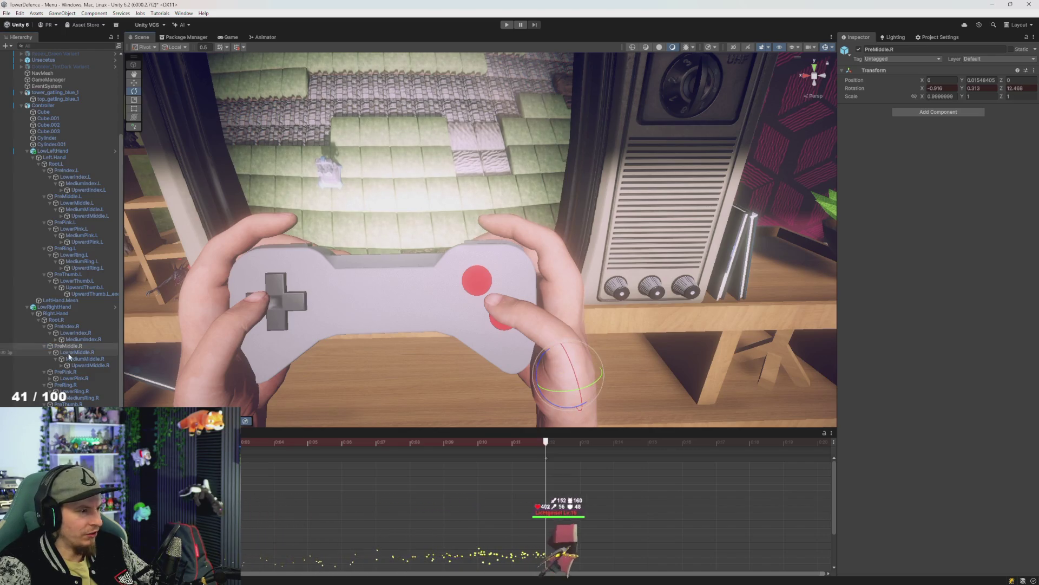
pyautogui.press('Down')
pyautogui.moveTo(515, 291); pyautogui.dragTo(536, 311)
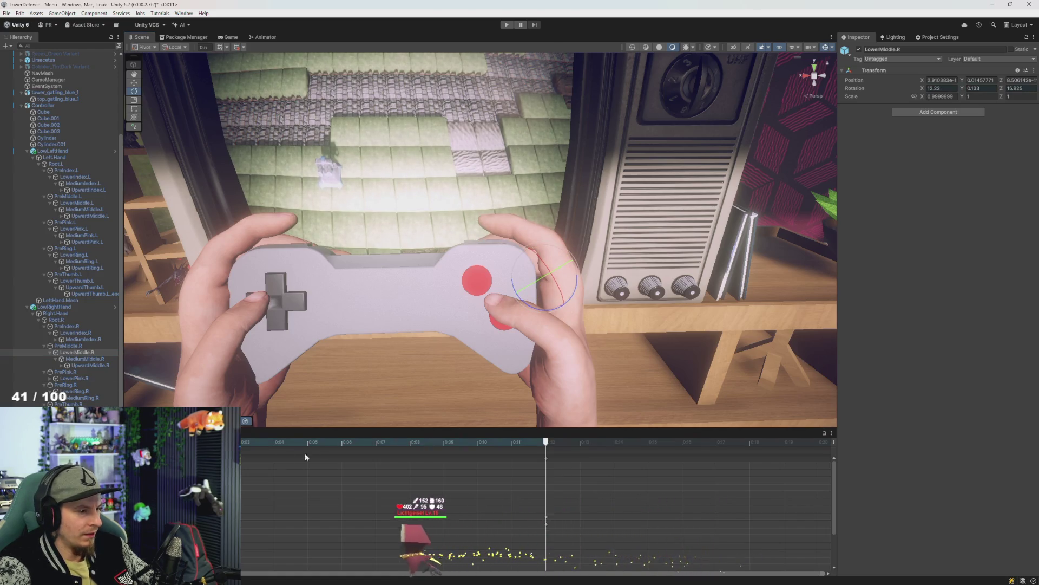
# Scrub the timeline around 0:09–0:10 to check the finger pose
pyautogui.click(443, 442)
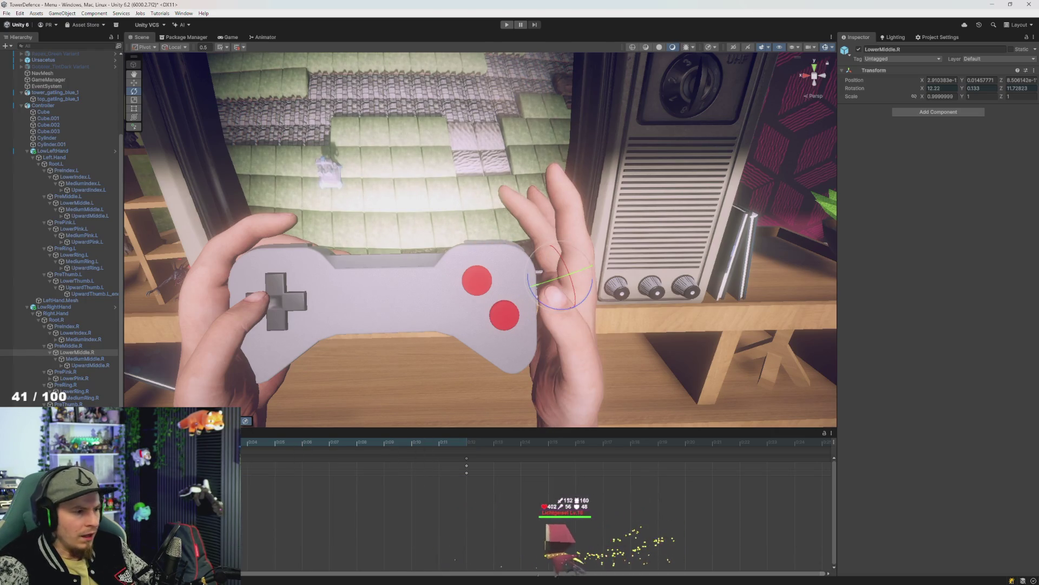
pyautogui.click(383, 443)
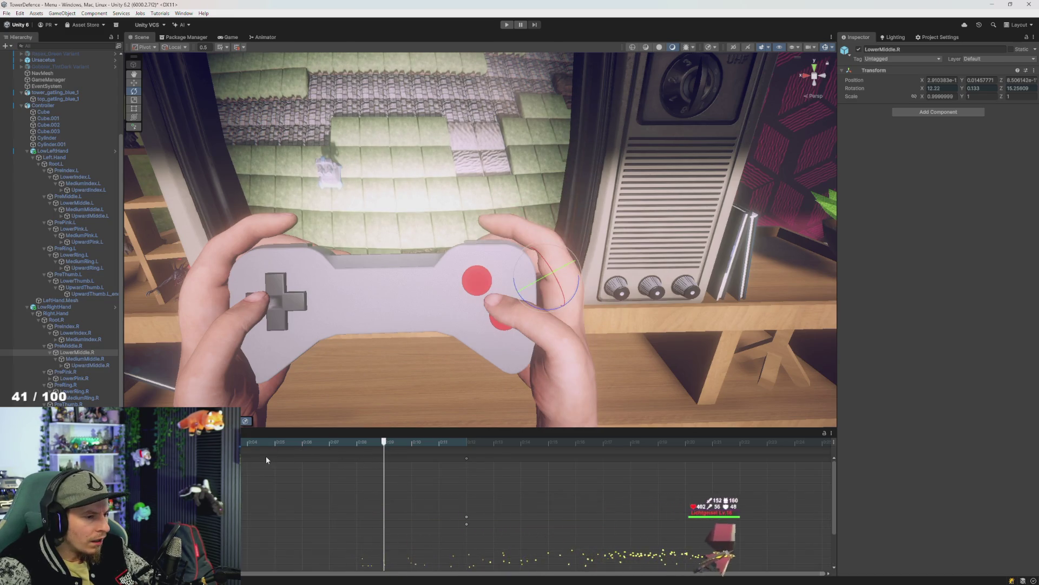
pyautogui.scroll(-2, 324, 481)
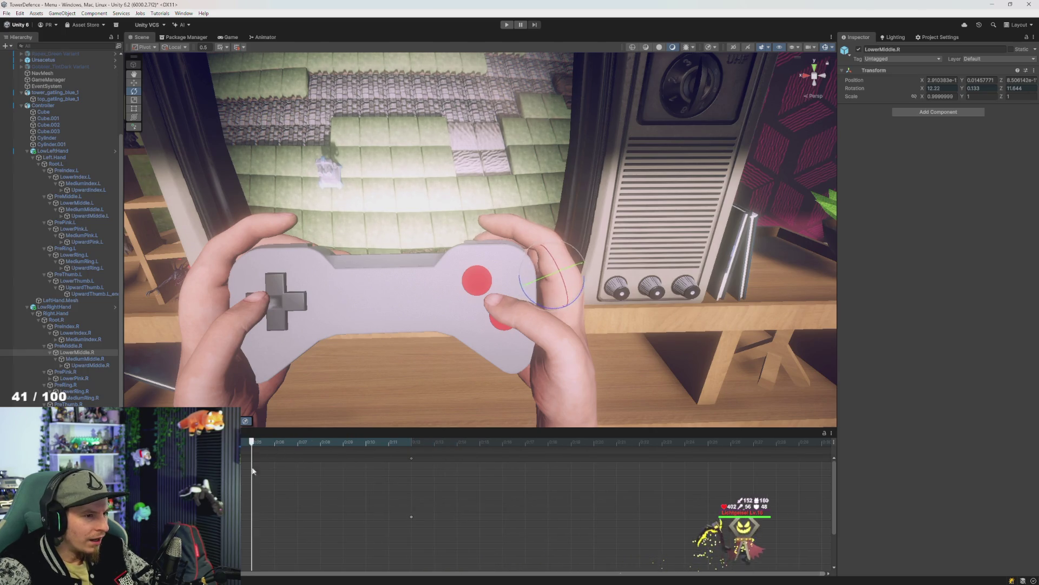
pyautogui.click(342, 477)
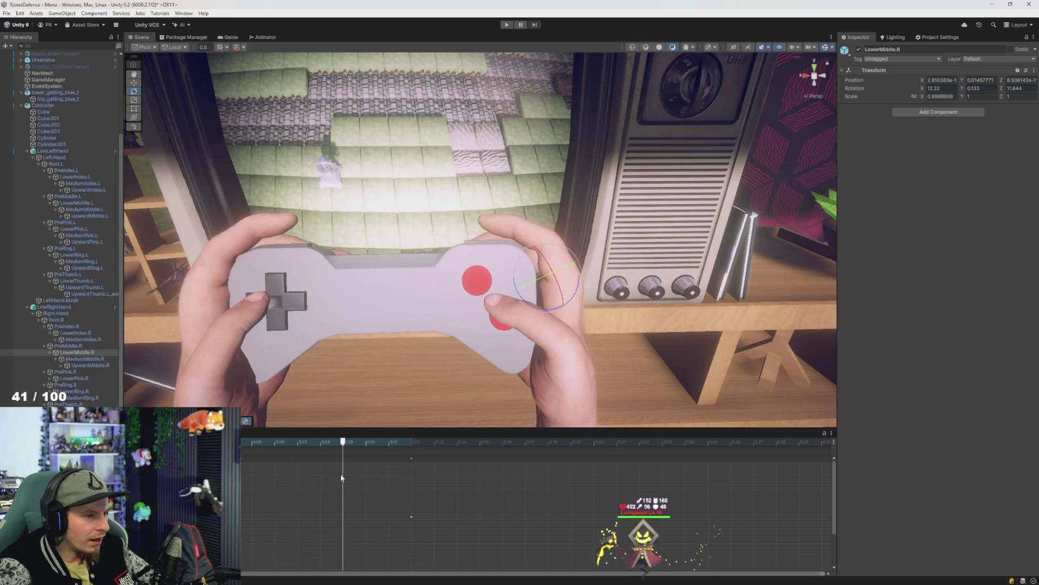
pyautogui.moveTo(274, 442)
pyautogui.mouseDown()
pyautogui.moveTo(243, 442)
pyautogui.moveTo(320, 442)
pyautogui.mouseUp()
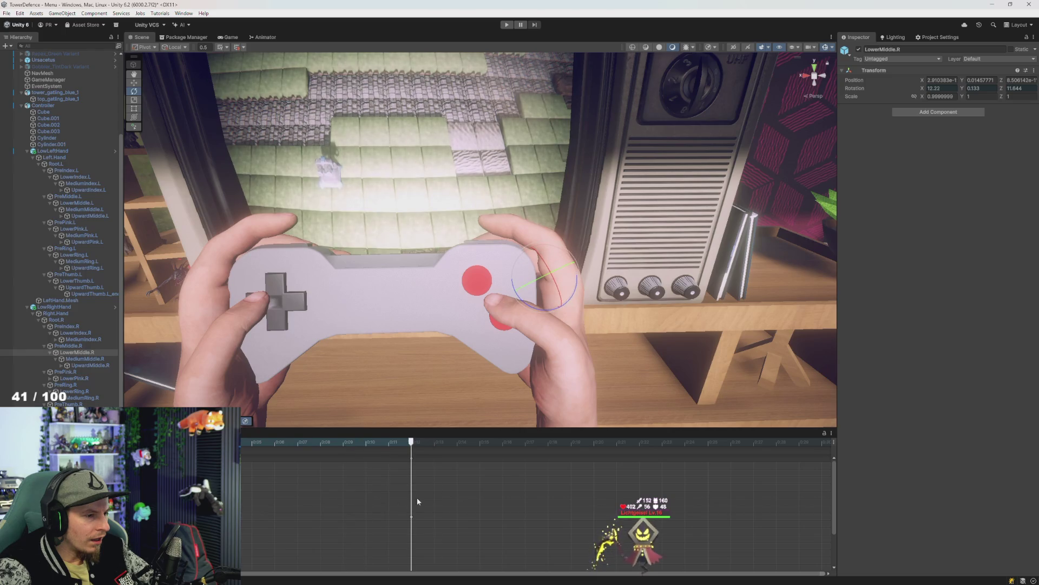
pyautogui.moveTo(342, 495); pyautogui.dragTo(412, 499)
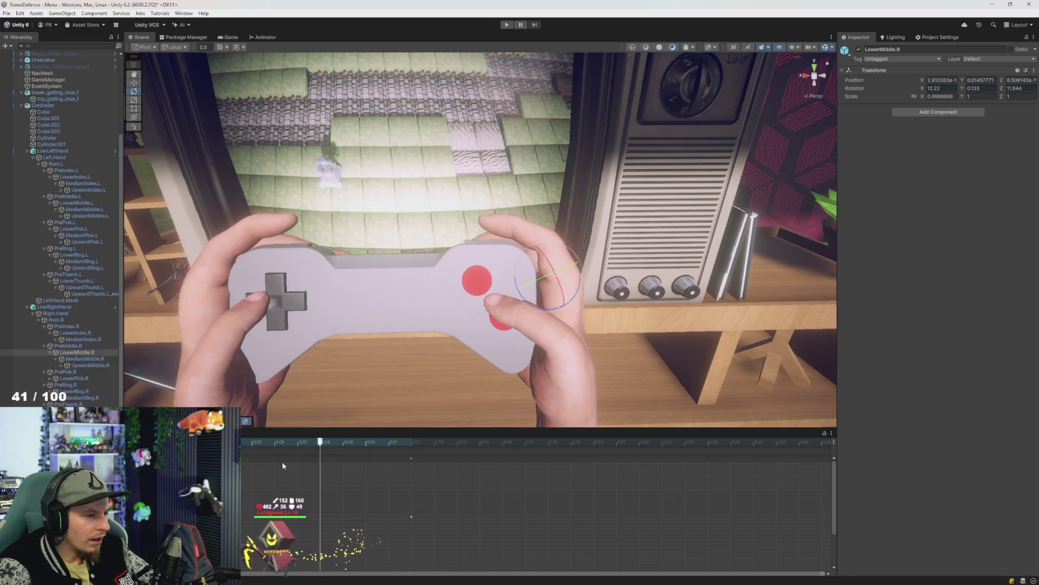
pyautogui.click(366, 442)
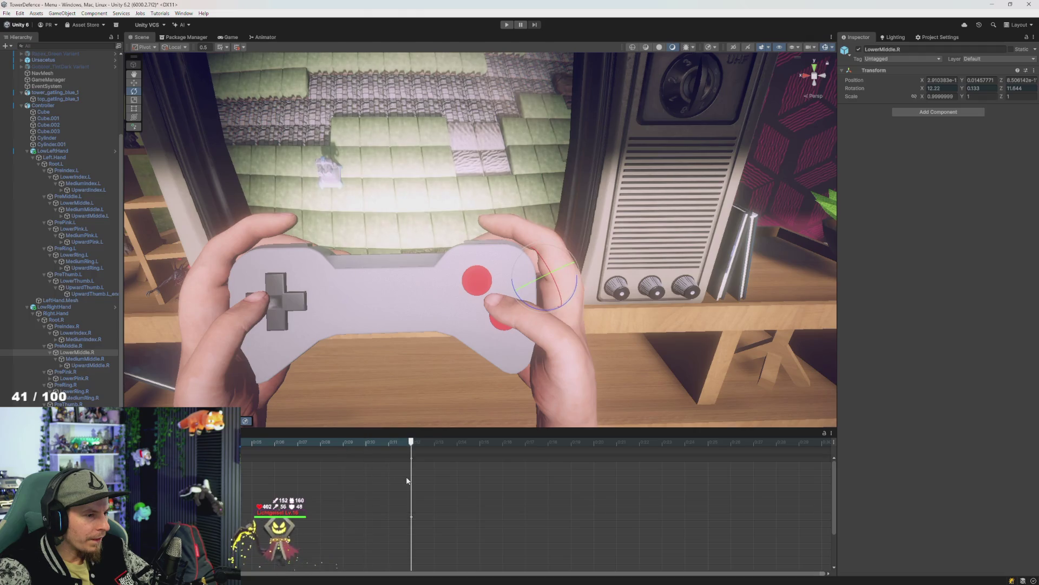
# Curl LowerMiddle.R further onto the red button, reaching Z rotation 20.664
pyautogui.click(77, 346)
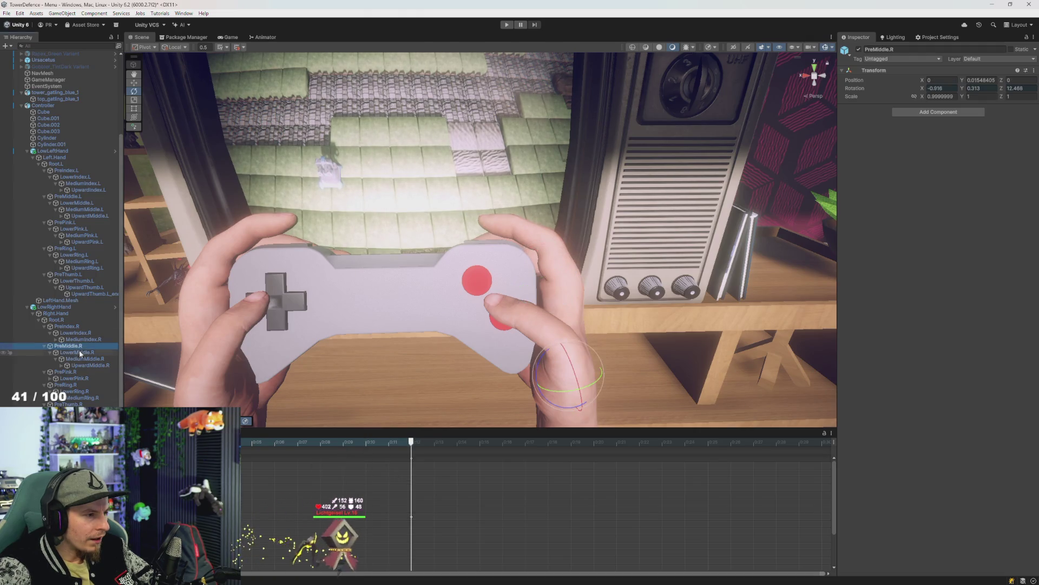
pyautogui.click(80, 353)
pyautogui.moveTo(525, 301); pyautogui.dragTo(524, 304)
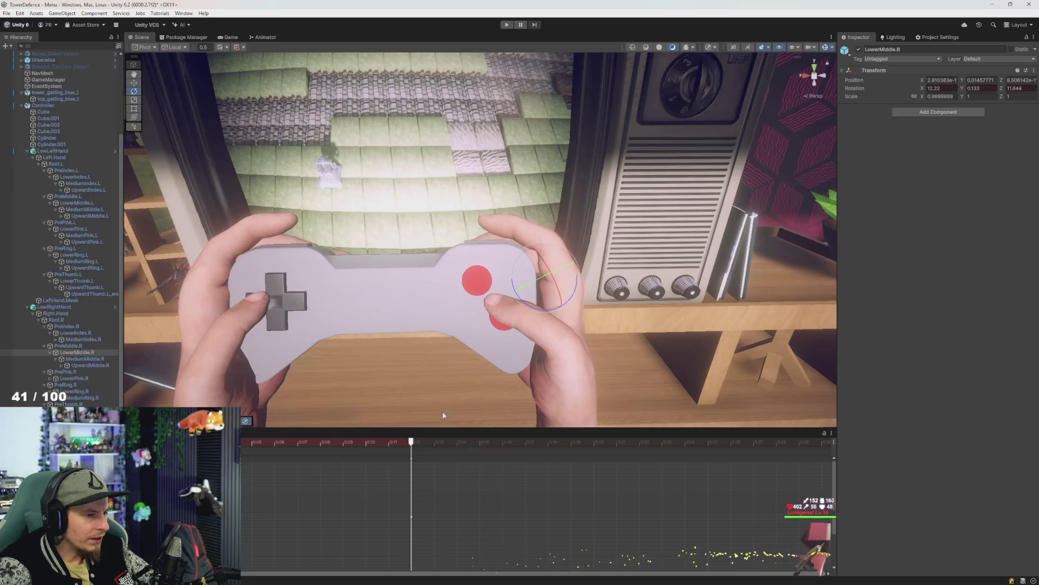
pyautogui.moveTo(533, 307); pyautogui.dragTo(535, 307)
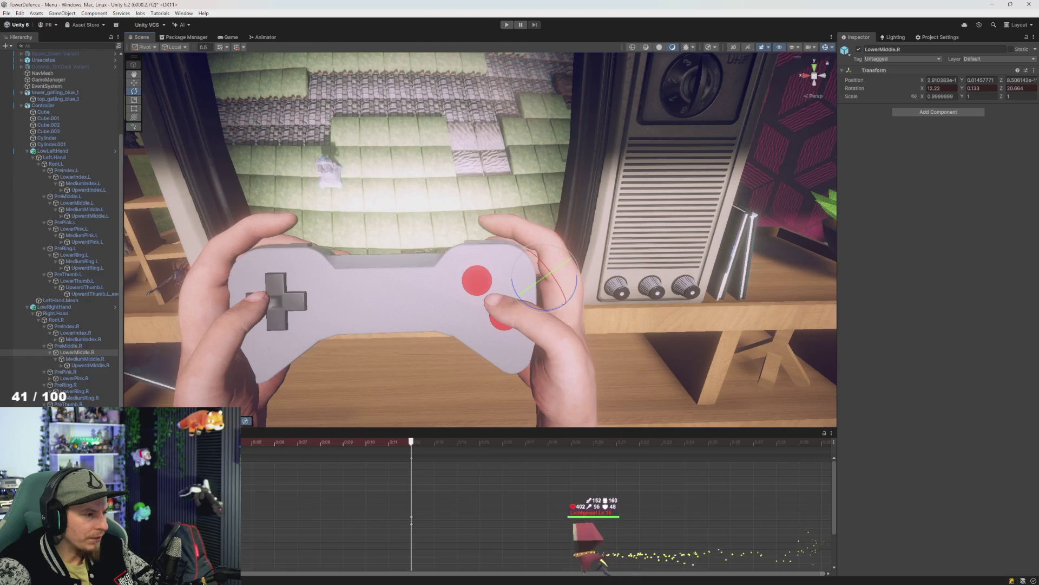
# Stop recording the middle-finger pose, keeping the keyed bend
pyautogui.click(311, 480)
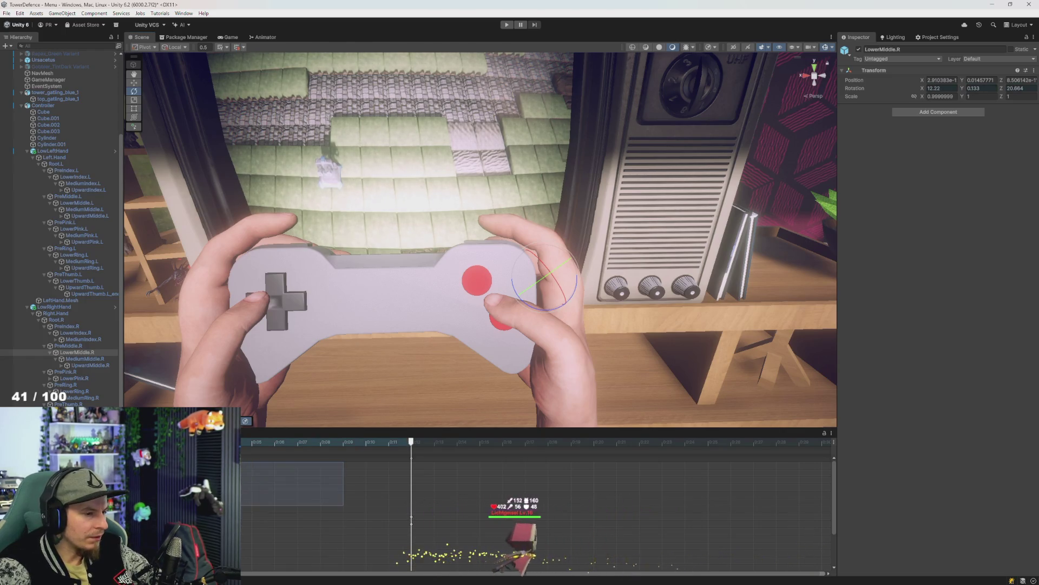
pyautogui.press('Delete')
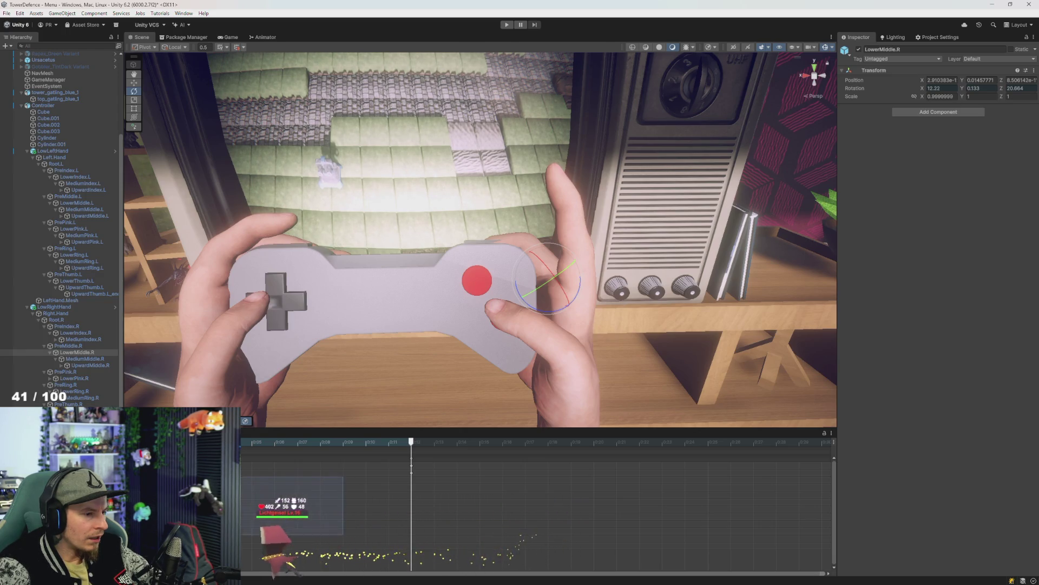
pyautogui.hotkey('ctrl', 'z')
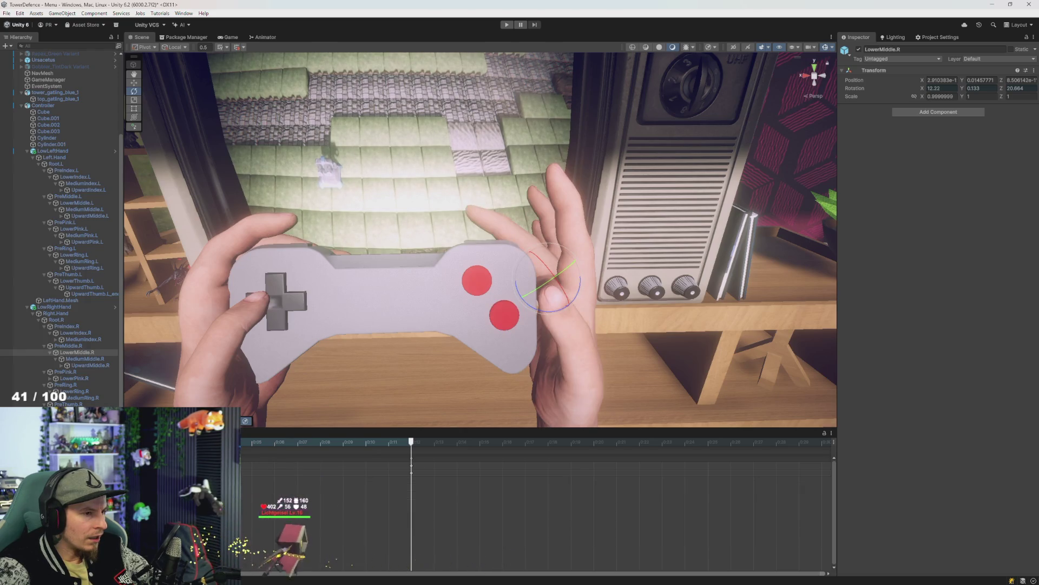
# Scrub the playhead across the keys to review the grip, then select LowRightHand
pyautogui.moveTo(412, 442)
pyautogui.mouseDown()
pyautogui.moveTo(436, 479)
pyautogui.moveTo(228, 476)
pyautogui.mouseUp()
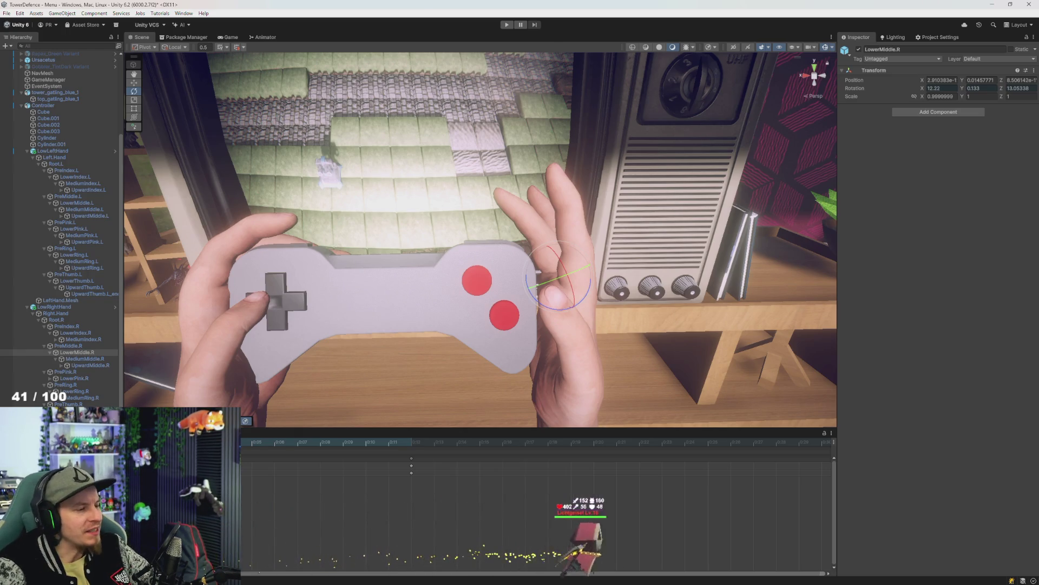
pyautogui.hotkey('ctrl', 'z')
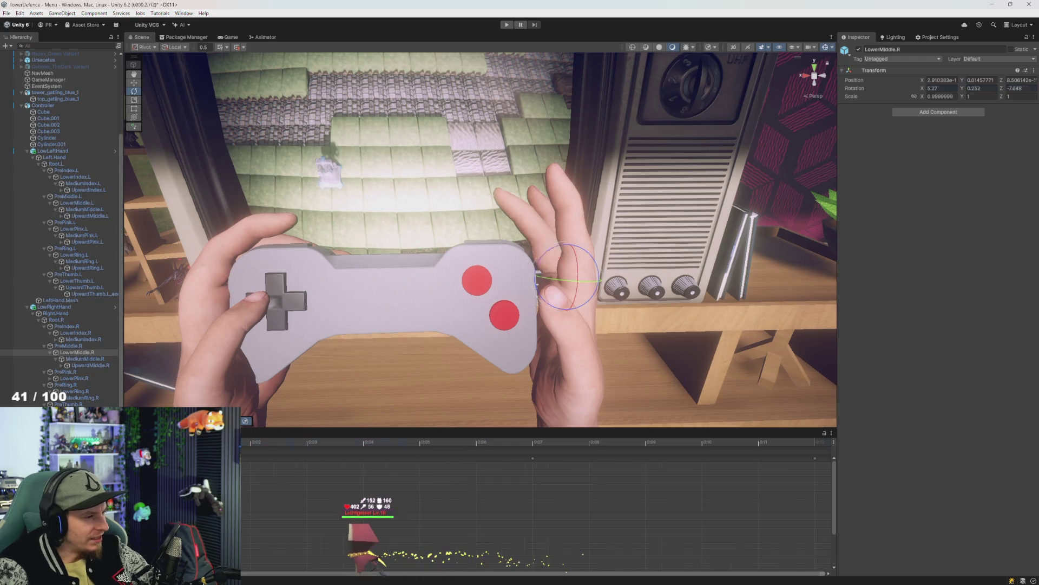
pyautogui.click(306, 442)
pyautogui.moveTo(533, 442)
pyautogui.mouseDown()
pyautogui.moveTo(244, 443)
pyautogui.moveTo(536, 477)
pyautogui.moveTo(477, 477)
pyautogui.mouseUp()
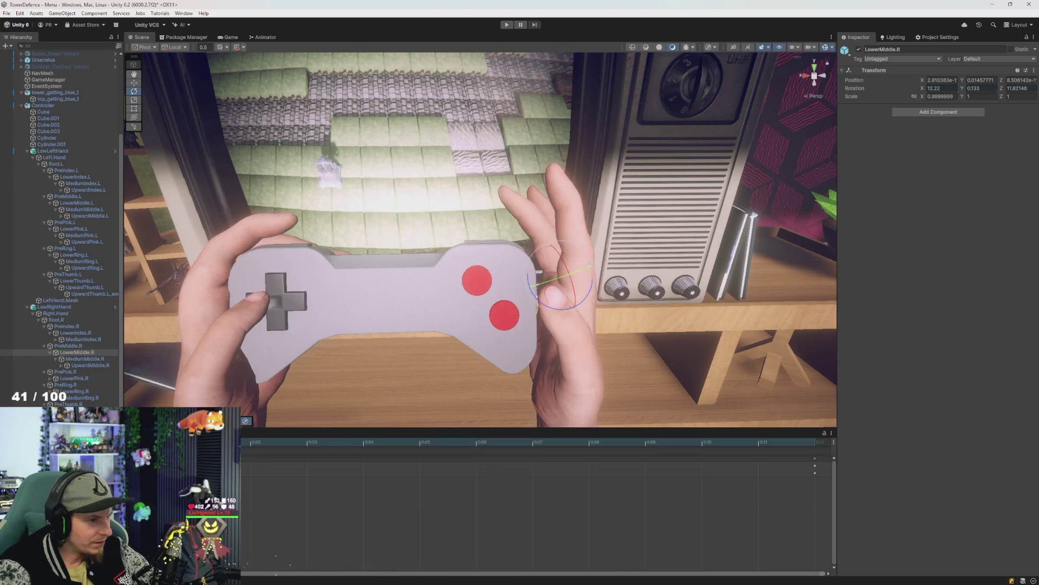
pyautogui.press(',')
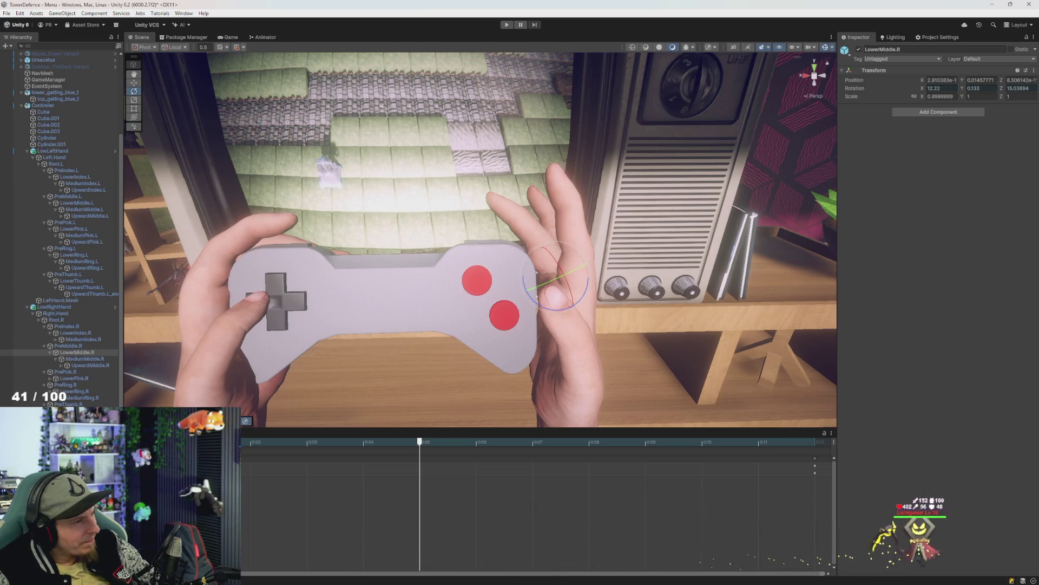
pyautogui.click(54, 307)
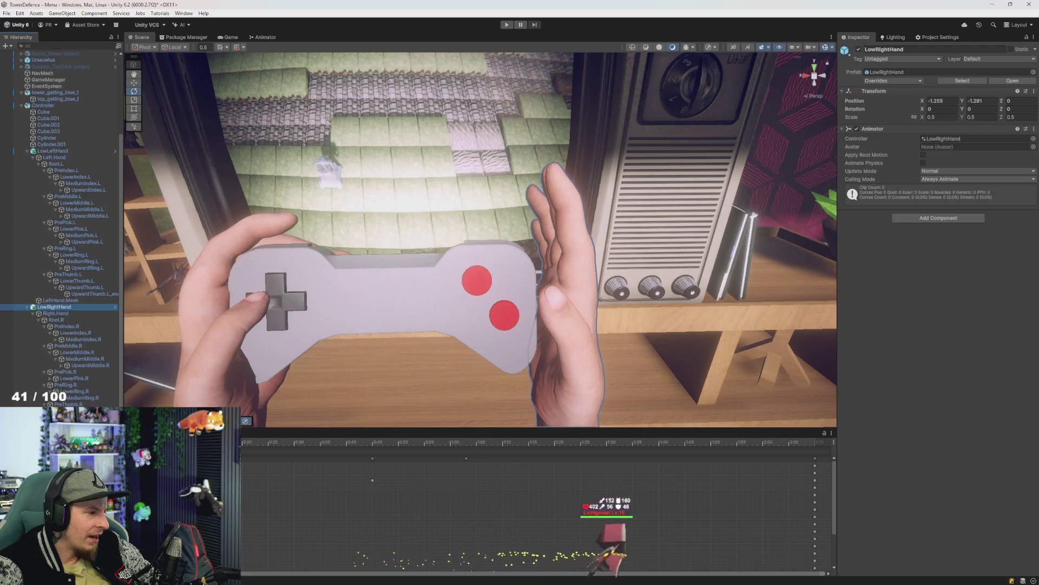
pyautogui.click(673, 479)
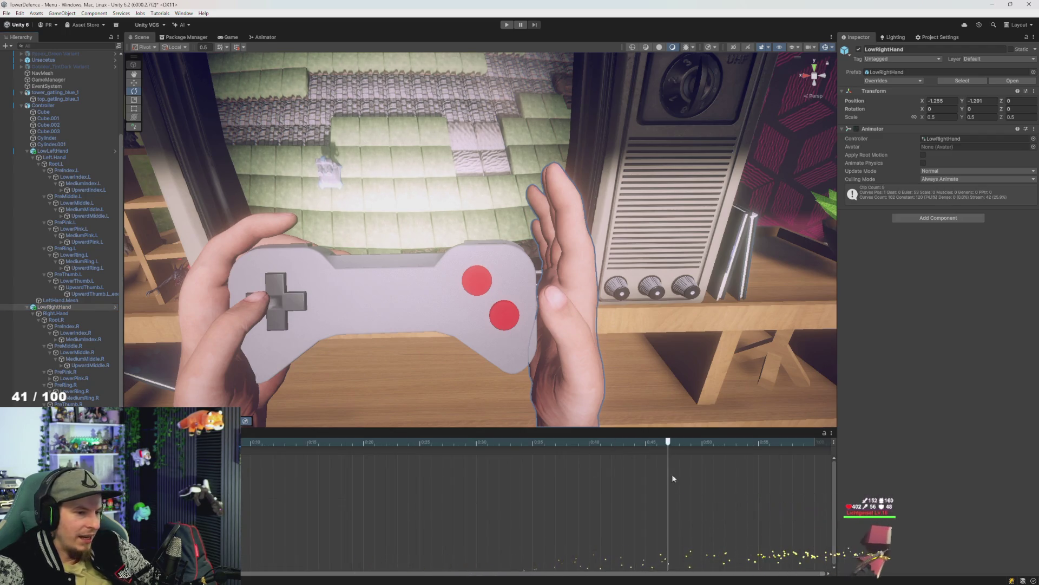
pyautogui.scroll(-3, 261, 488)
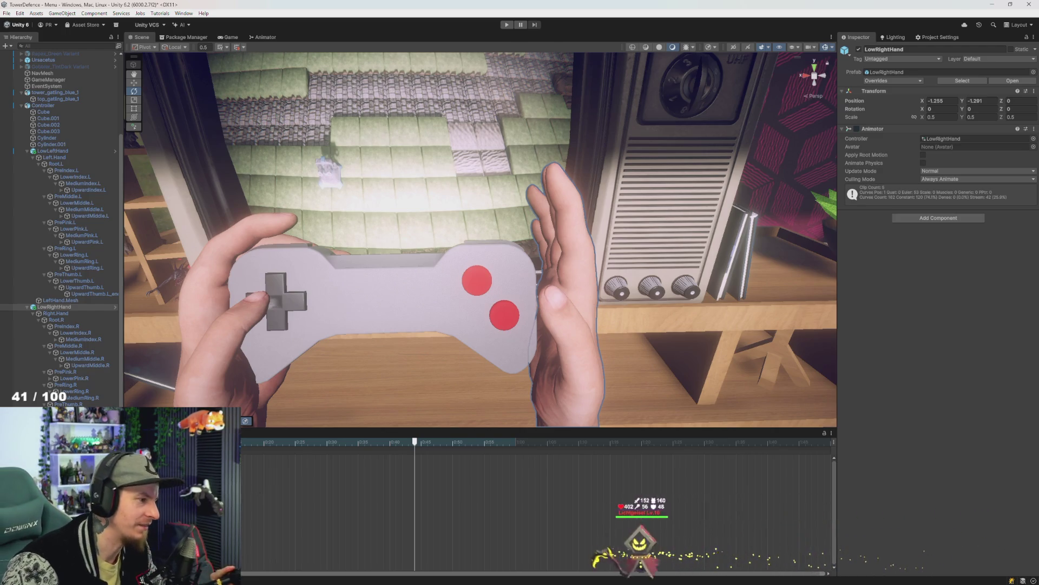
pyautogui.click(56, 151)
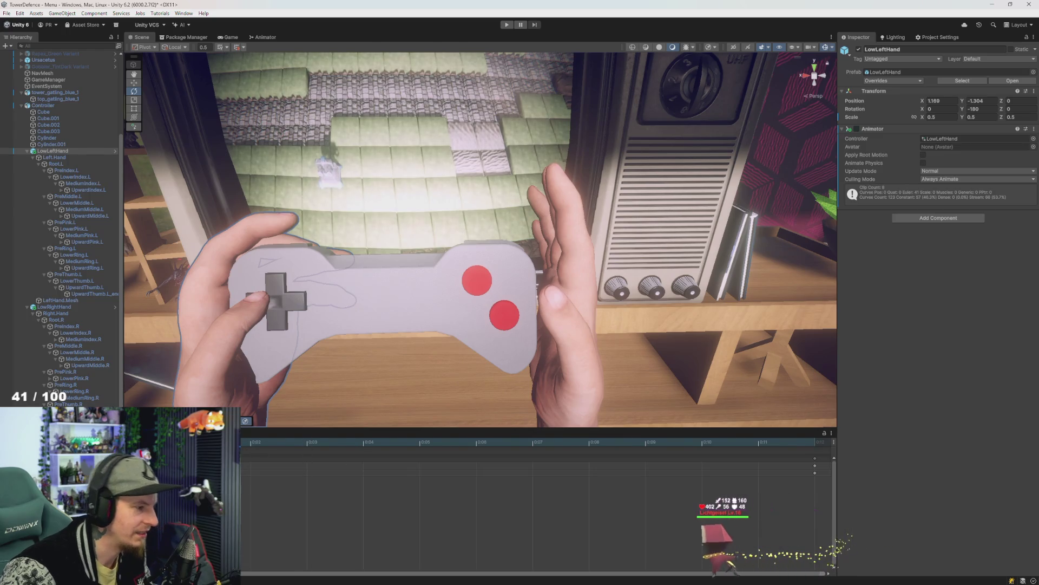
pyautogui.click(255, 390)
pyautogui.hotkey('ctrl', 'z')
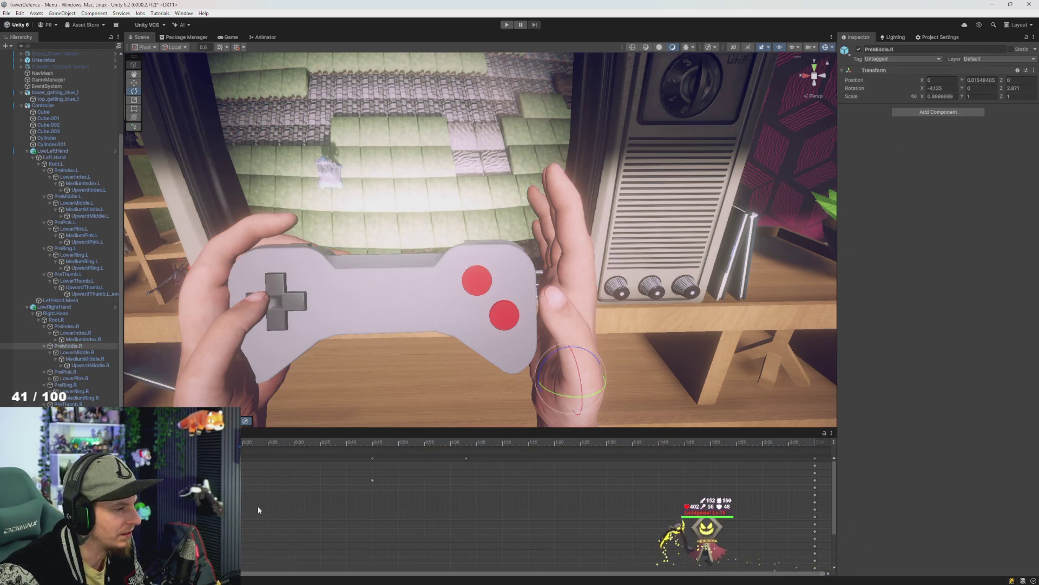
pyautogui.hotkey('ctrl', 'z')
pyautogui.hotkey('ctrl', 'z')
pyautogui.hotkey('ctrl', 'z')
pyautogui.hotkey('ctrl', 'z')
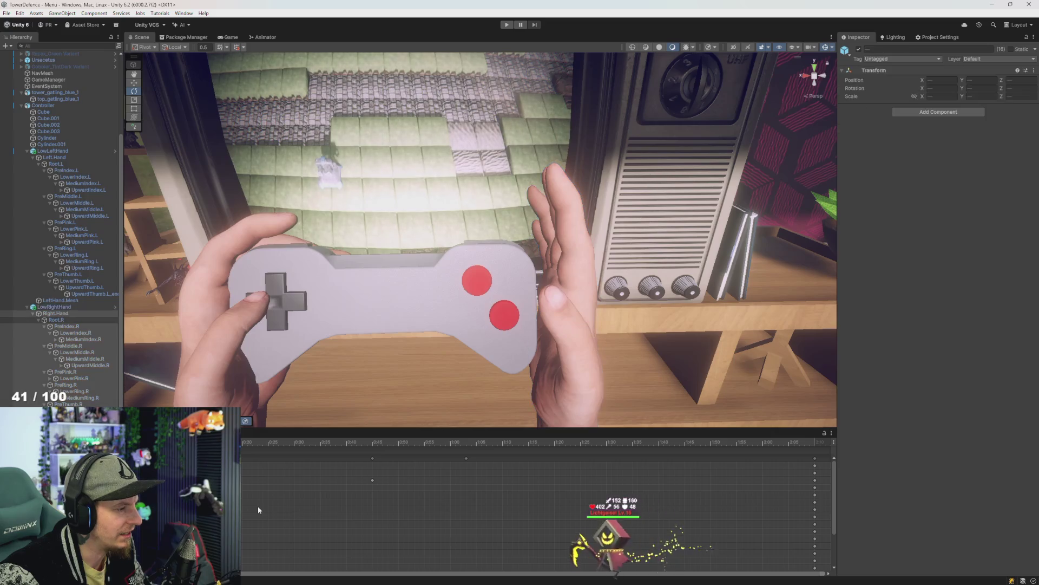
pyautogui.hotkey('ctrl', 'z')
pyautogui.hotkey('ctrl', 'z')
pyautogui.hotkey('ctrl', 'z')
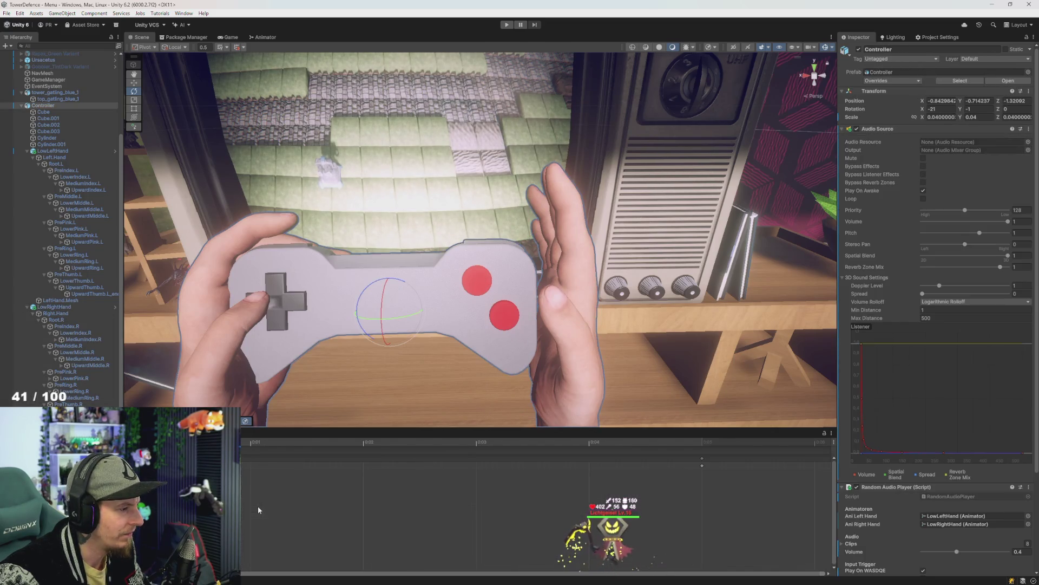
pyautogui.hotkey('ctrl', 'z')
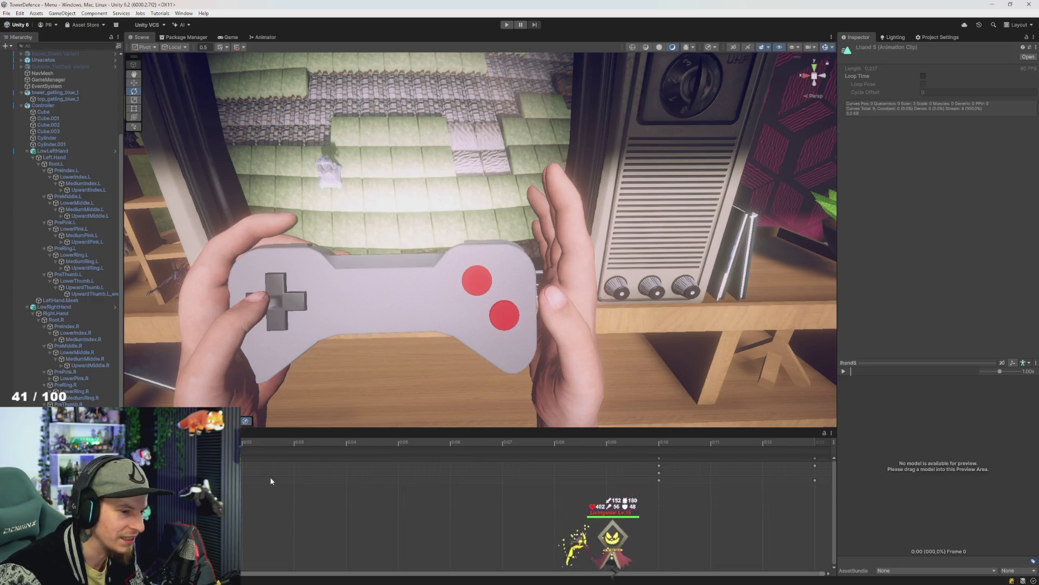
pyautogui.click(327, 455)
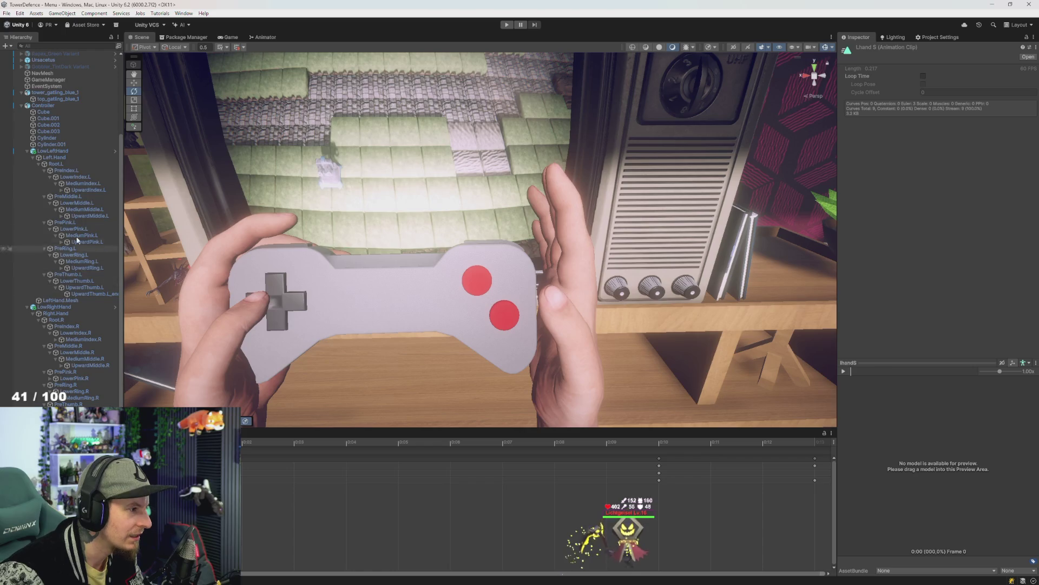
pyautogui.hotkey('ctrl', 'z')
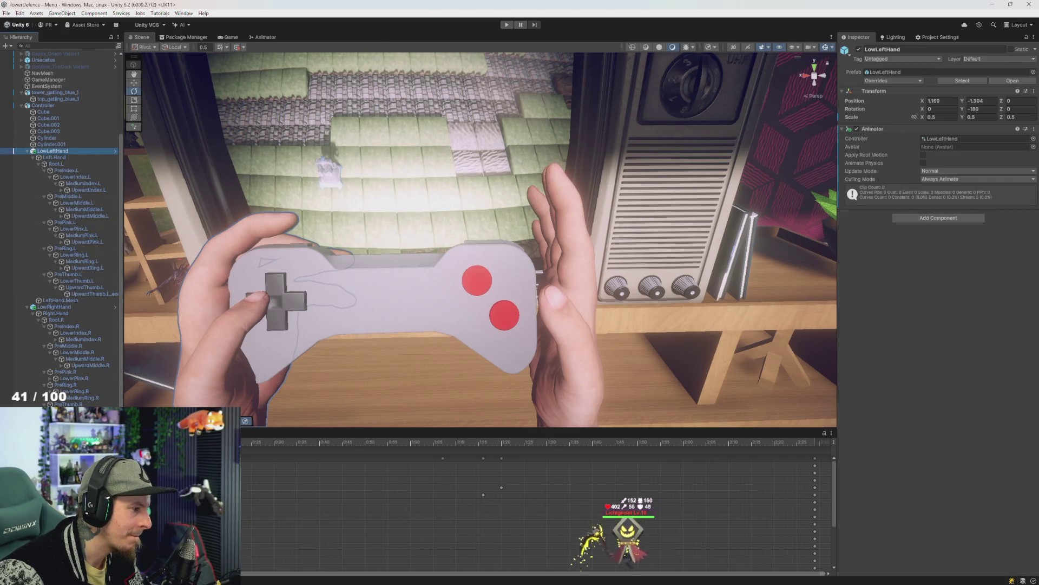
pyautogui.press('f')
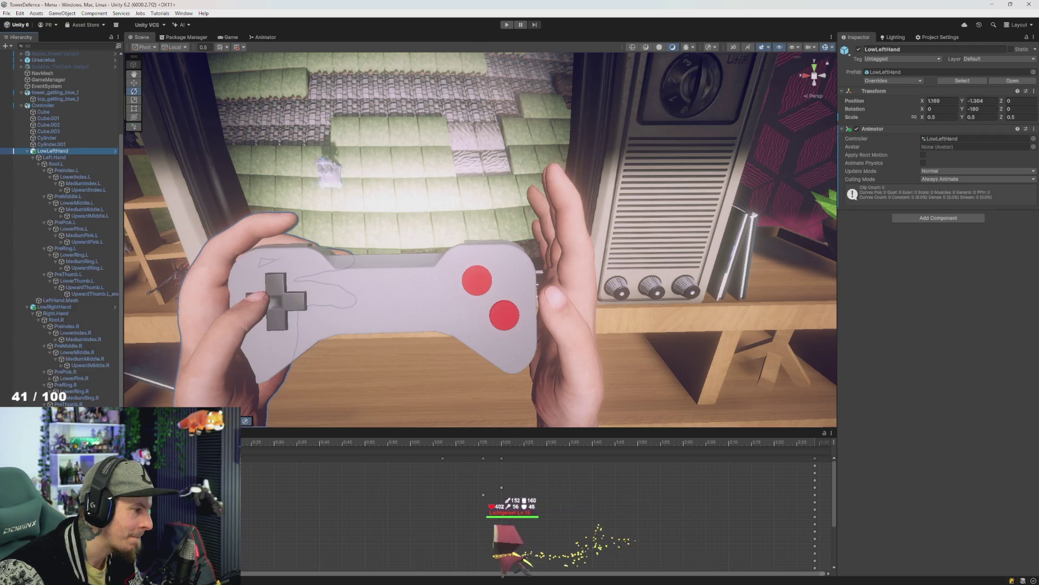
pyautogui.press('space')
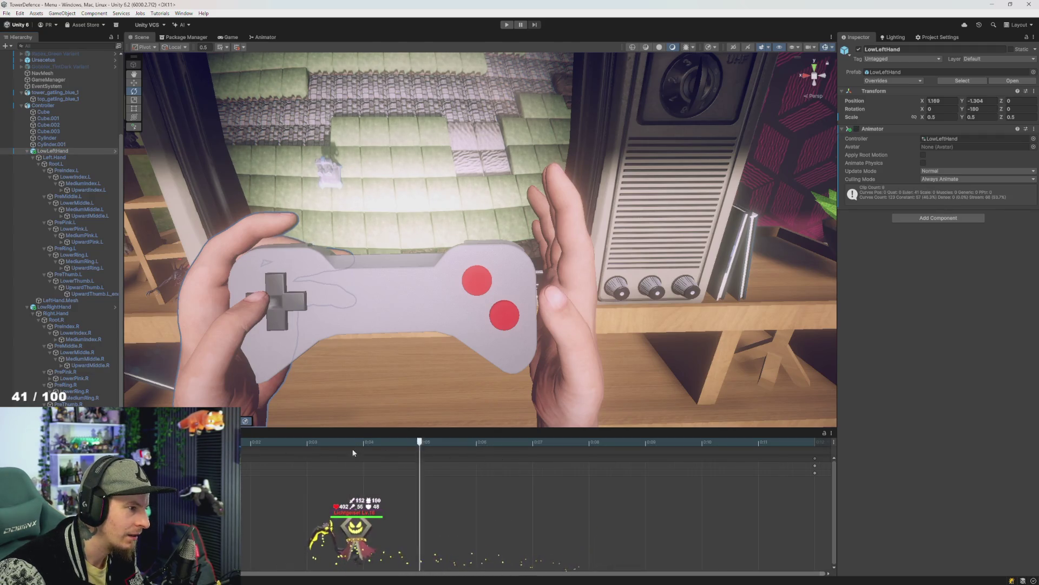
pyautogui.click(61, 308)
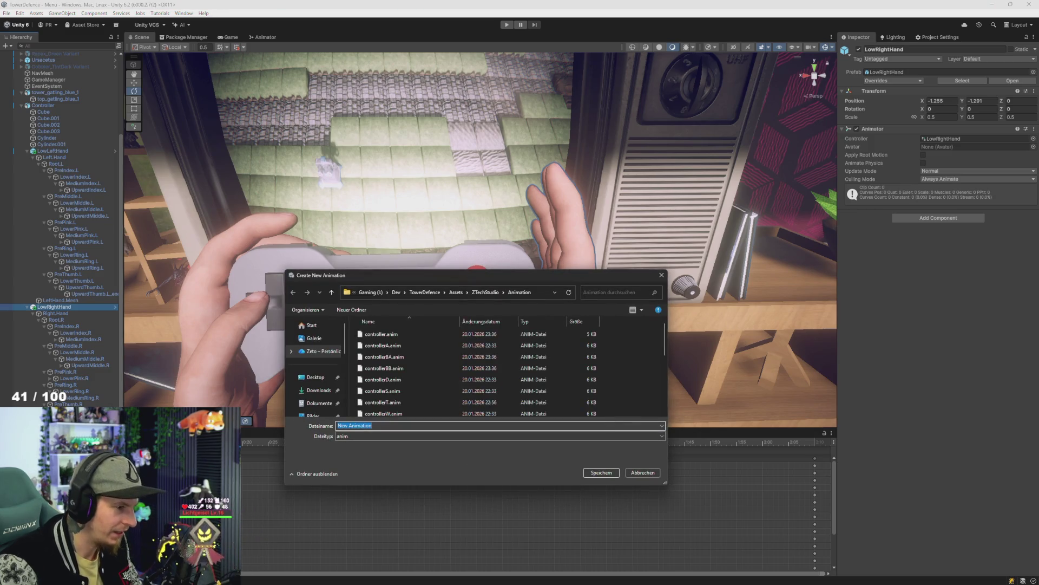
# Save the new clip as rhandR, confirming replacement of the existing file
pyautogui.write('rhandR')
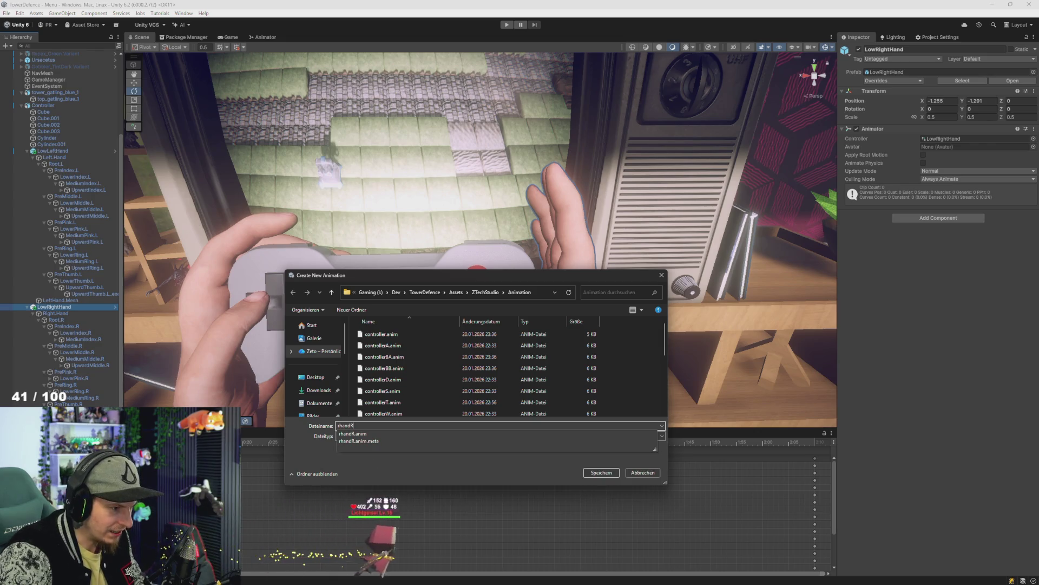
pyautogui.press('Return')
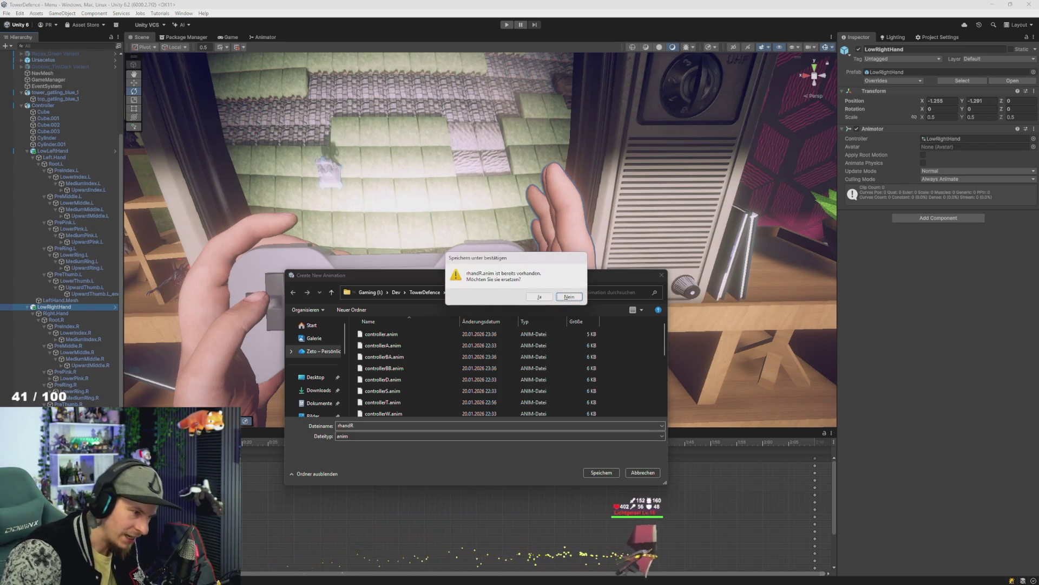
pyautogui.press('j')
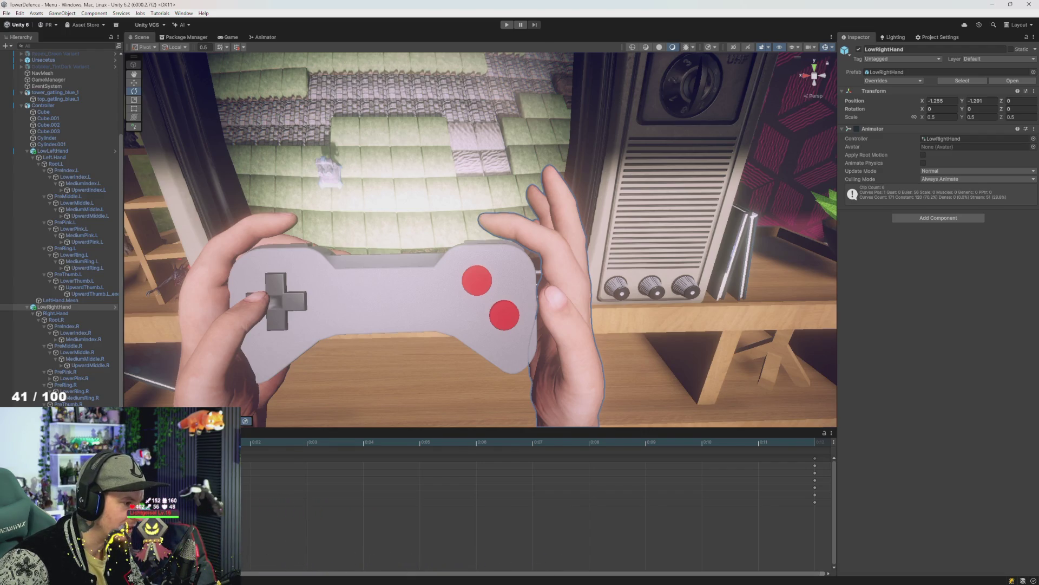
# Re-enable the right hand's Animator, select LowRightHand and position the playhead on the grip pose
pyautogui.click(856, 129)
pyautogui.keyDown('shift'); pyautogui.click(65, 404); pyautogui.keyUp('shift')
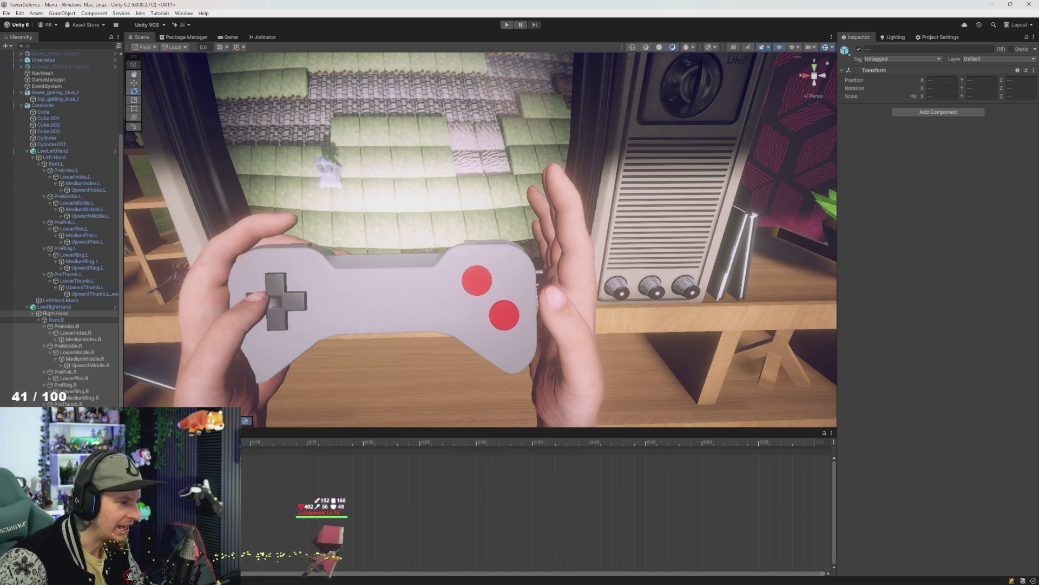
pyautogui.click(58, 307)
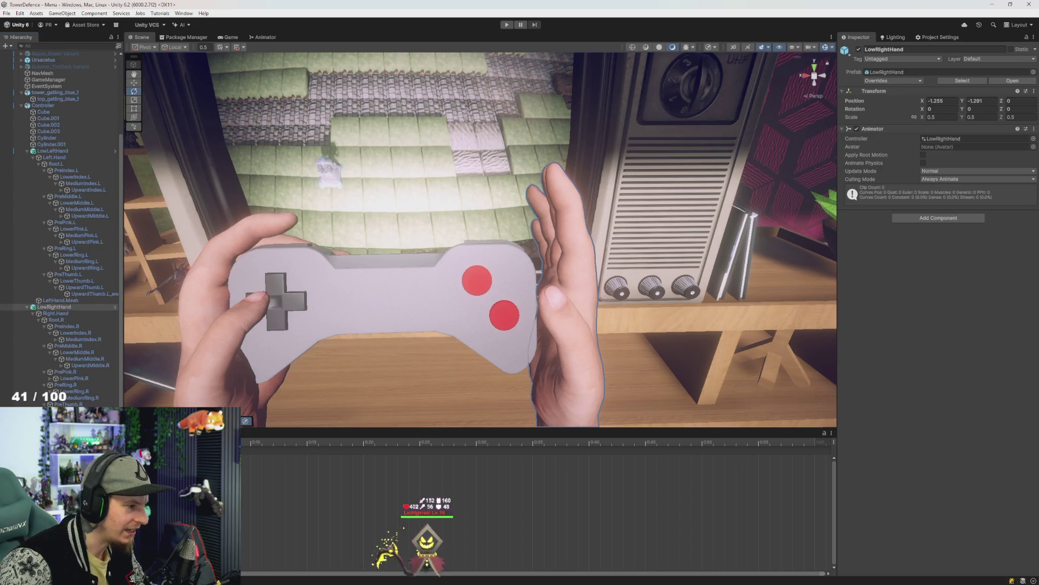
pyautogui.click(329, 442)
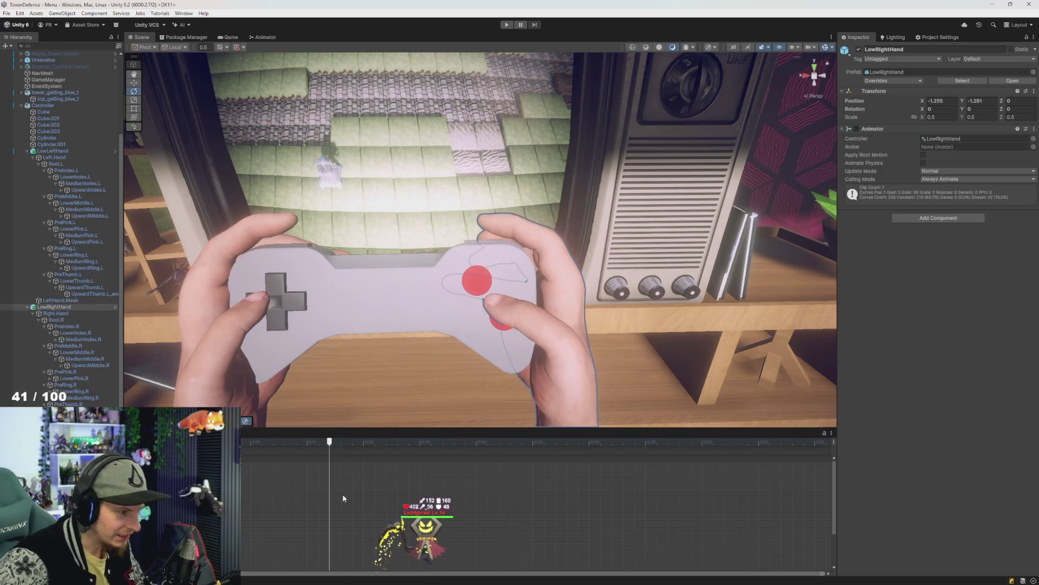
pyautogui.moveTo(288, 475); pyautogui.dragTo(273, 472)
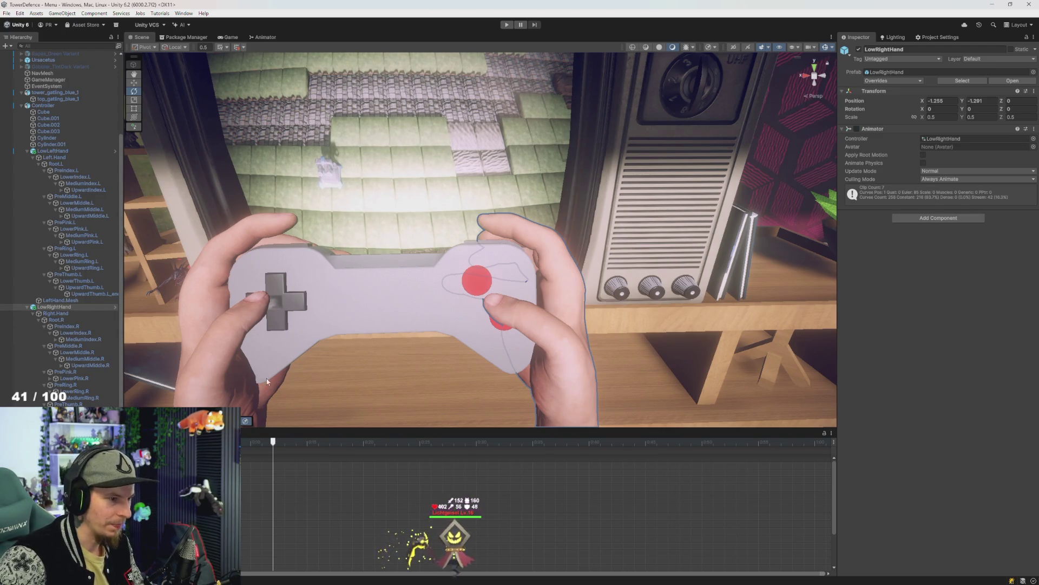
# Key the PreMiddle.R base joint bent to about 11 degrees
pyautogui.click(70, 346)
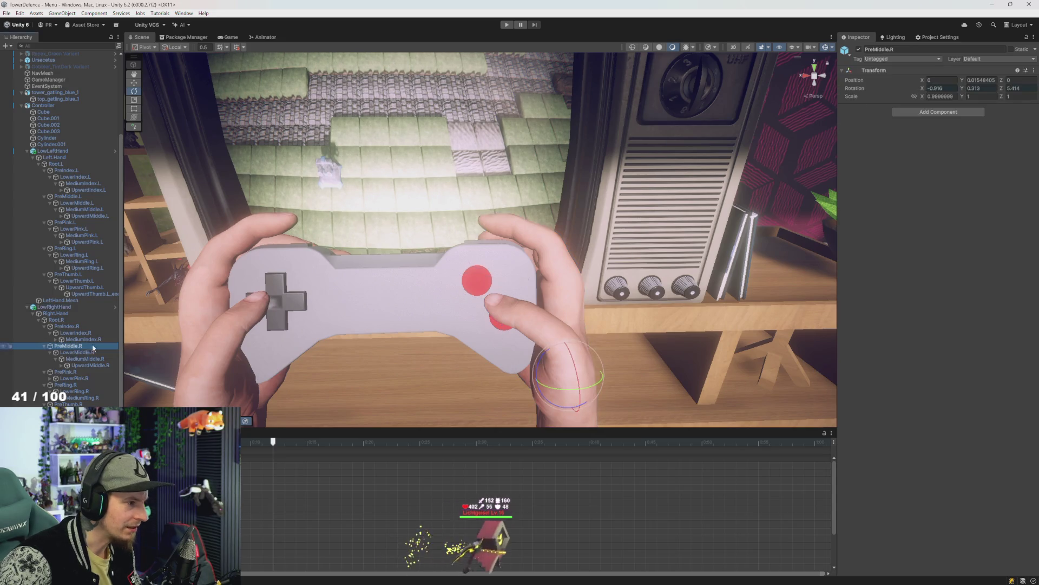
pyautogui.moveTo(543, 361); pyautogui.dragTo(535, 363)
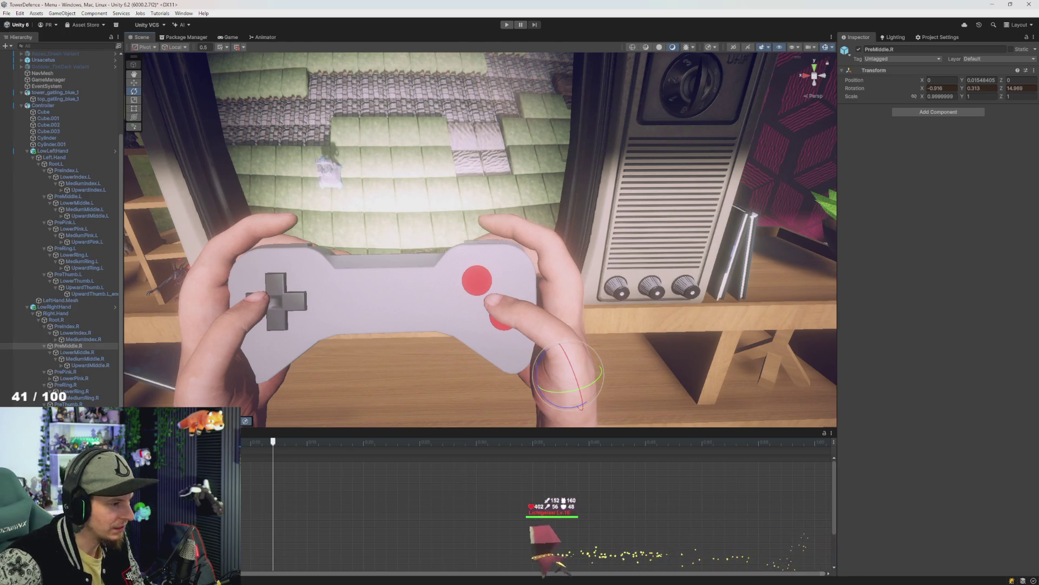
pyautogui.click(269, 445)
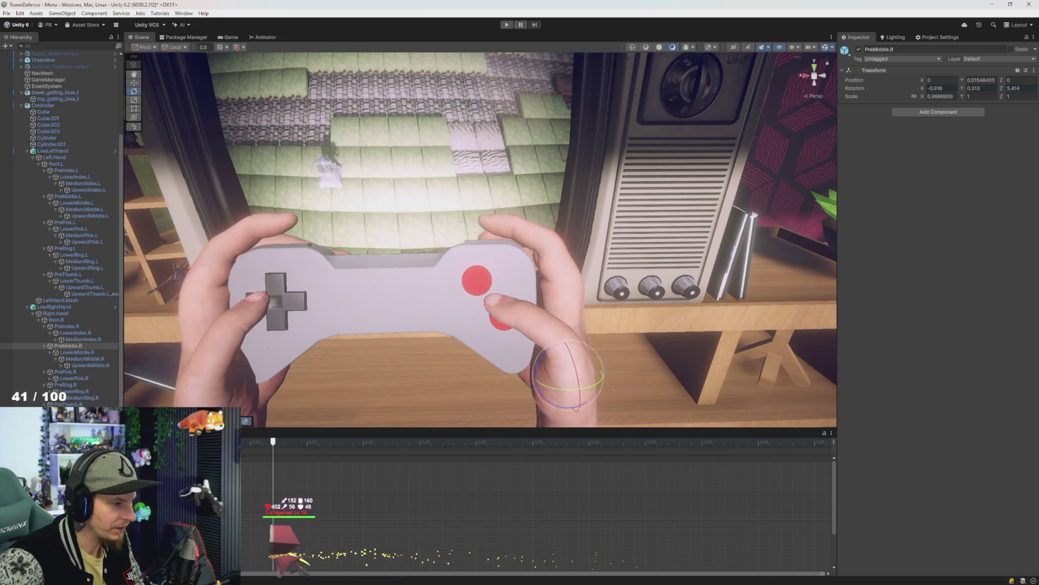
pyautogui.moveTo(544, 362); pyautogui.dragTo(540, 366)
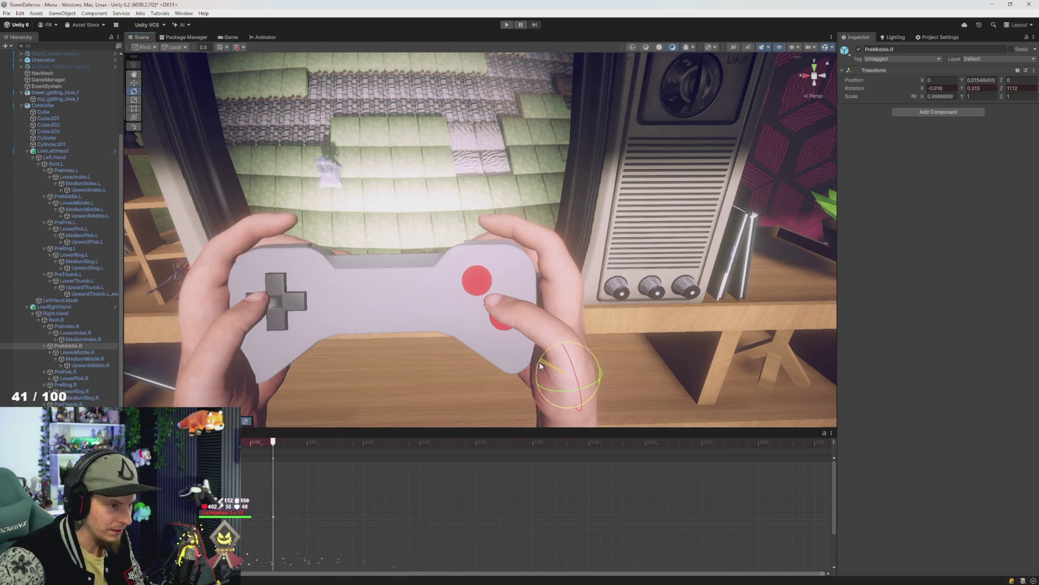
# Key the LowerMiddle.R joint rotated downward at the frame where the finger lifts
pyautogui.click(85, 353)
pyautogui.moveTo(534, 306); pyautogui.dragTo(531, 307)
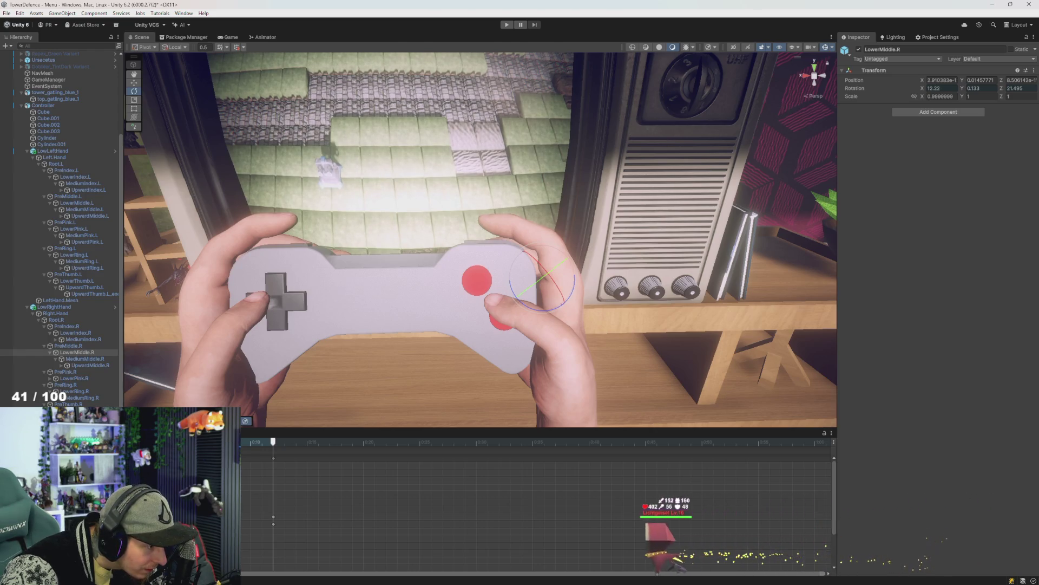
pyautogui.hotkey('ctrl', 'z')
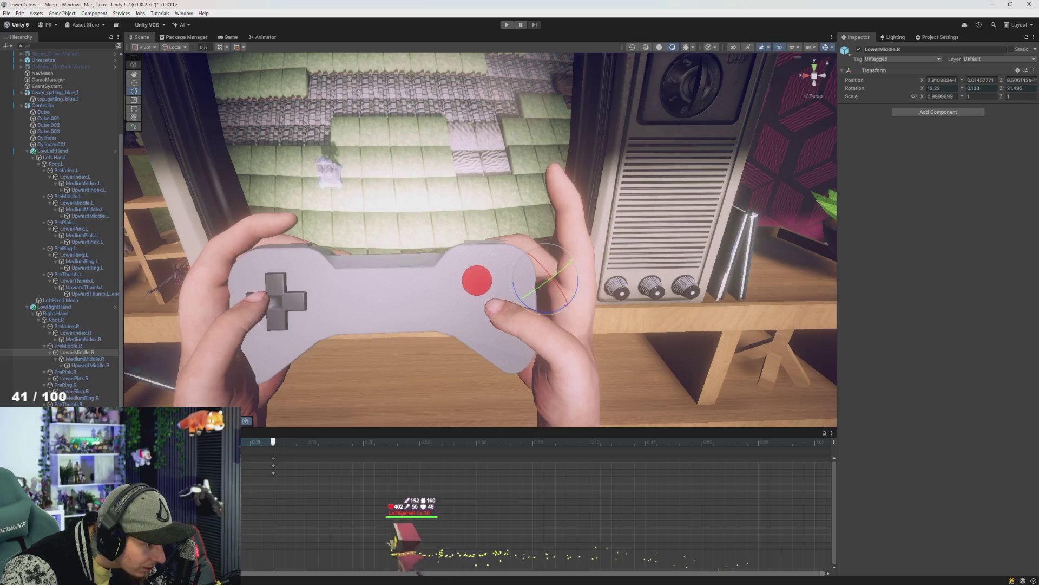
pyautogui.hotkey('ctrl', 'z')
pyautogui.moveTo(273, 449)
pyautogui.mouseDown()
pyautogui.moveTo(252, 452)
pyautogui.moveTo(323, 459)
pyautogui.moveTo(228, 459)
pyautogui.moveTo(297, 470)
pyautogui.moveTo(275, 472)
pyautogui.mouseUp()
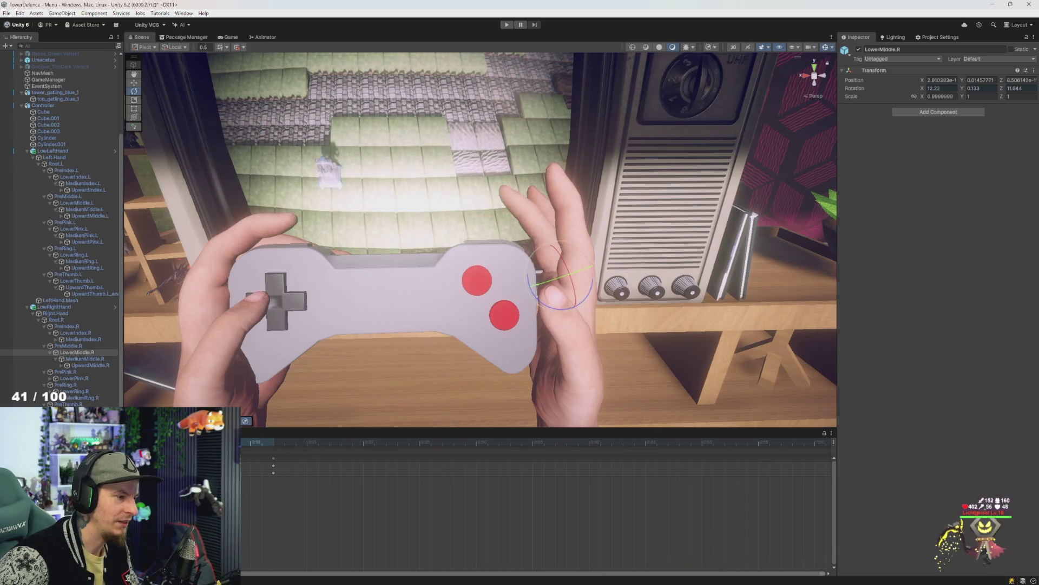
pyautogui.moveTo(547, 310); pyautogui.dragTo(538, 271)
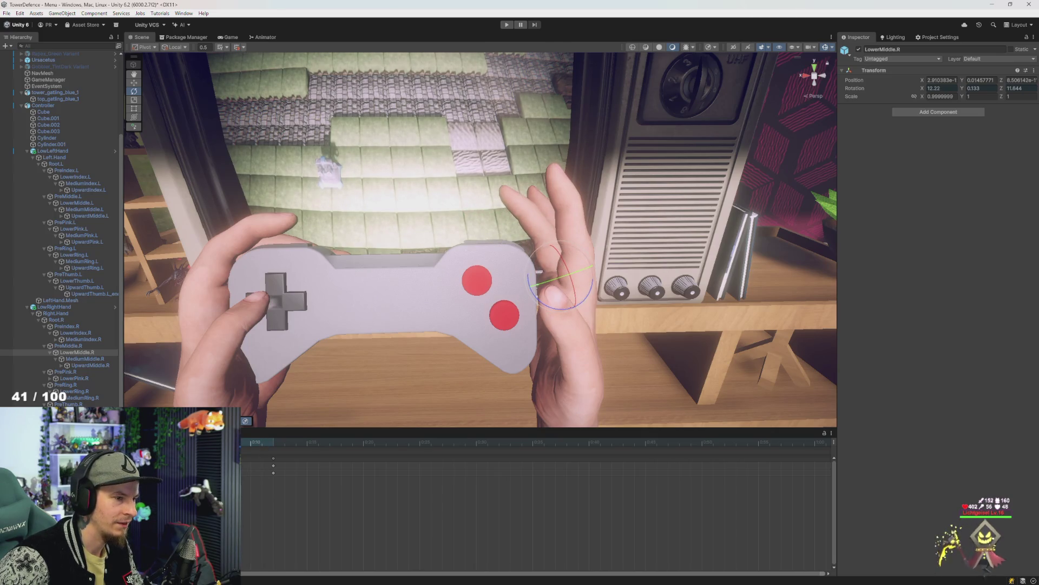
# Jump between the clip's keyframes to review the raised middle finger
pyautogui.click(277, 491)
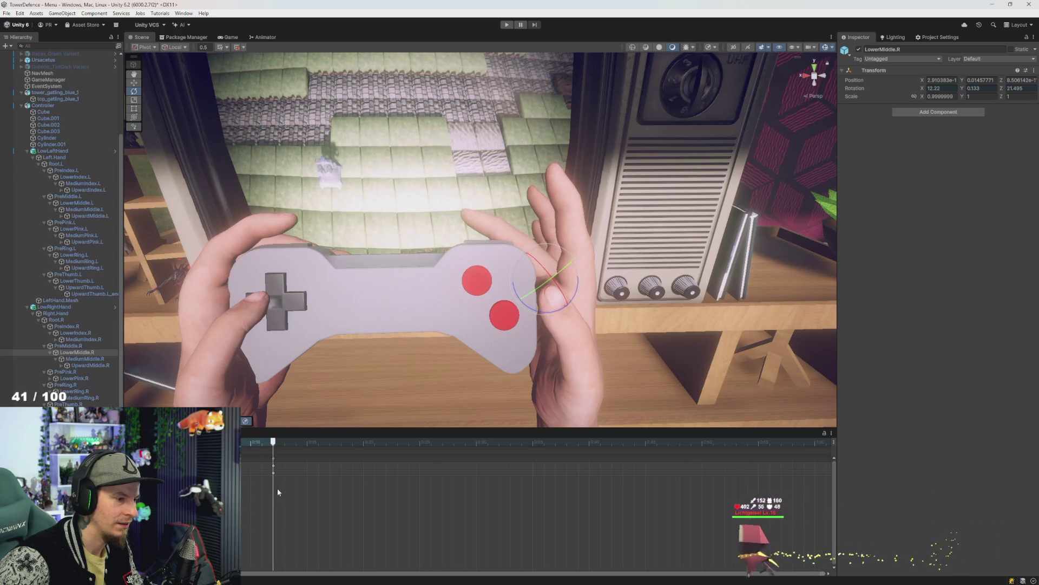
pyautogui.click(241, 492)
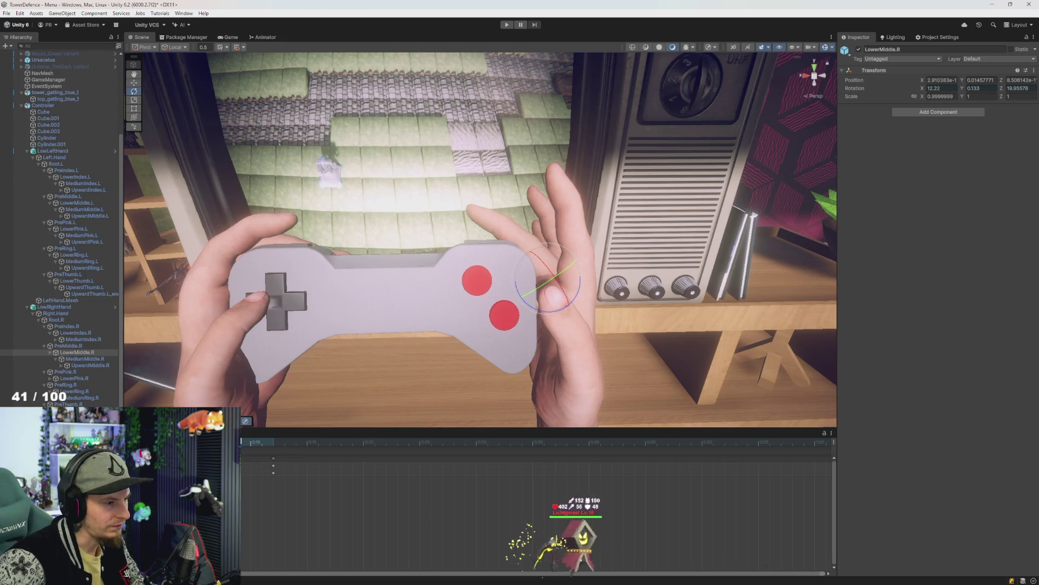
pyautogui.click(241, 492)
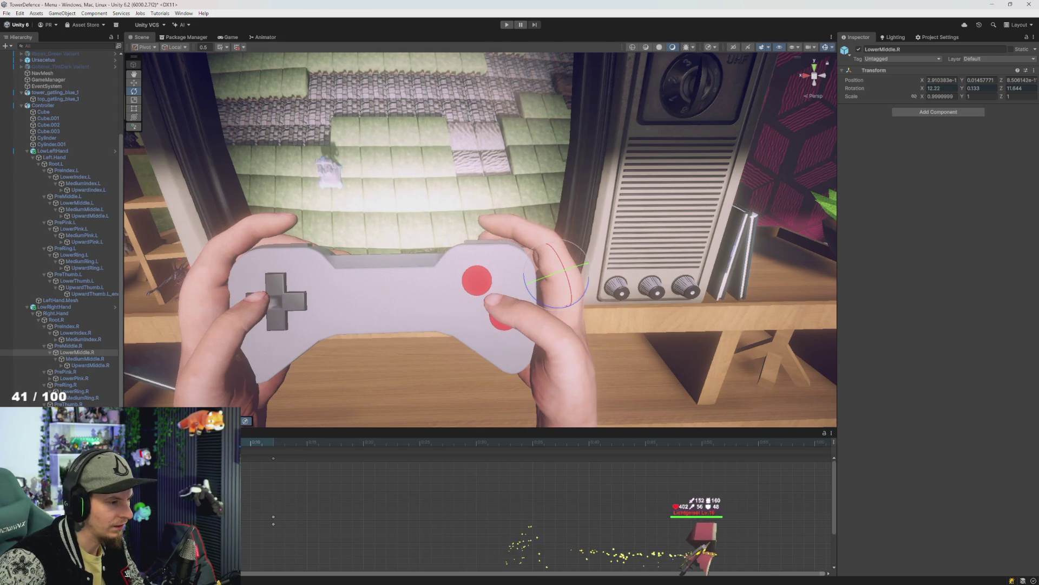
pyautogui.click(273, 480)
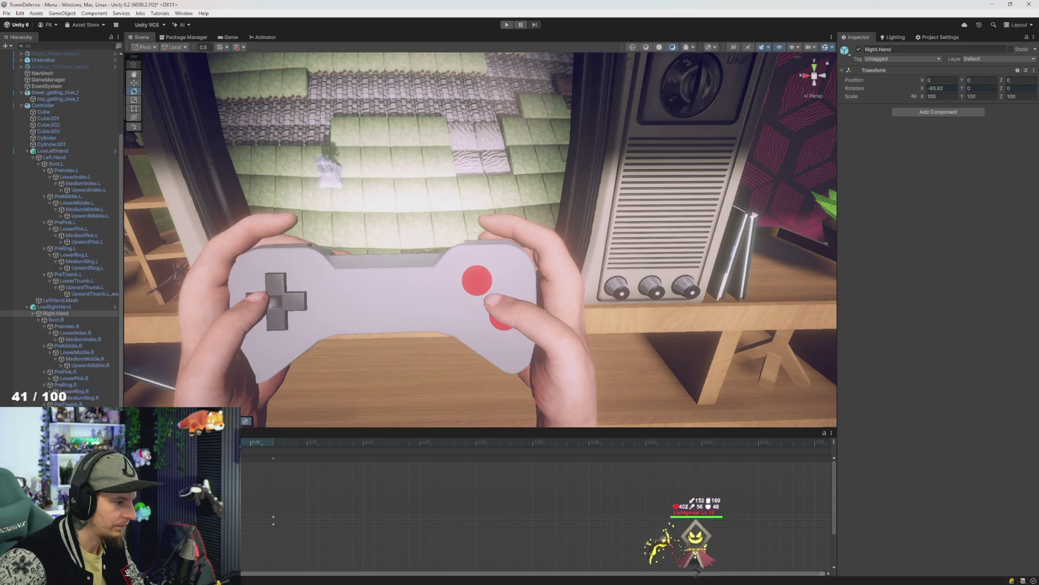
# Select the PreIndex.R joint and preview the right hand's pose across the clip
pyautogui.click(75, 332)
pyautogui.click(66, 326)
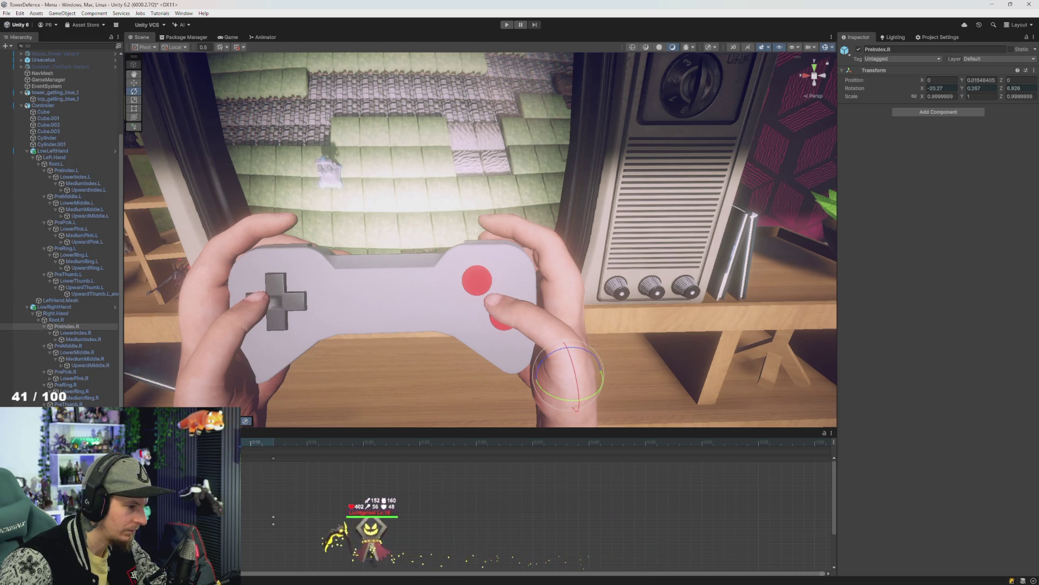
pyautogui.hotkey('ctrl', 'z')
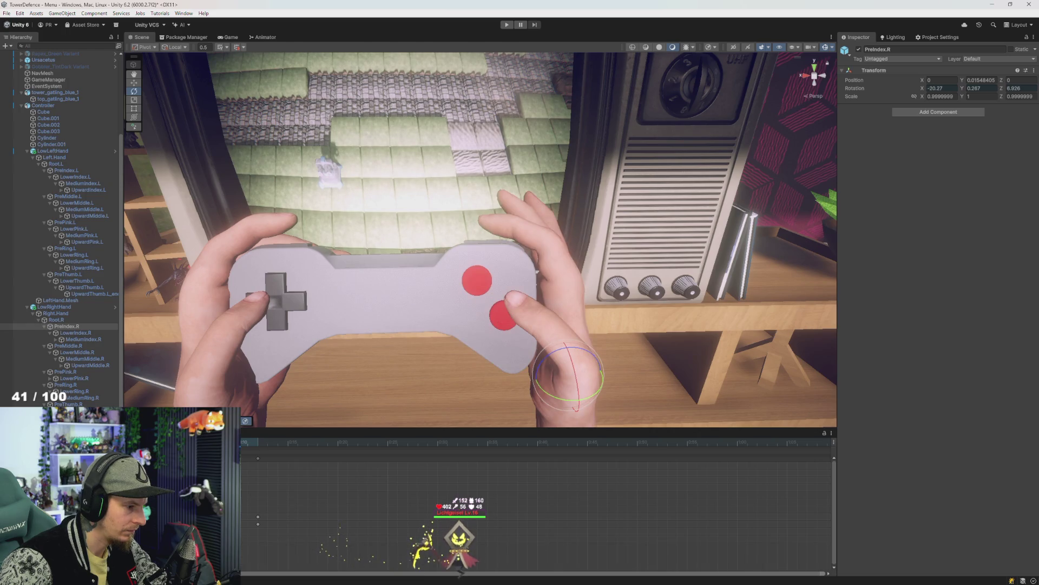
pyautogui.hotkey('ctrl', 'z')
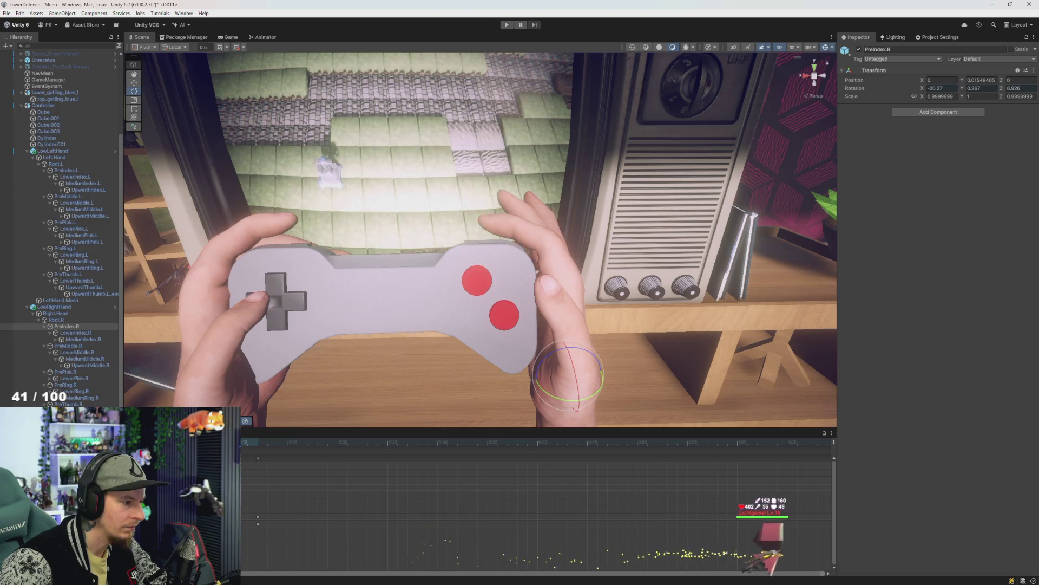
pyautogui.moveTo(258, 482); pyautogui.dragTo(326, 490)
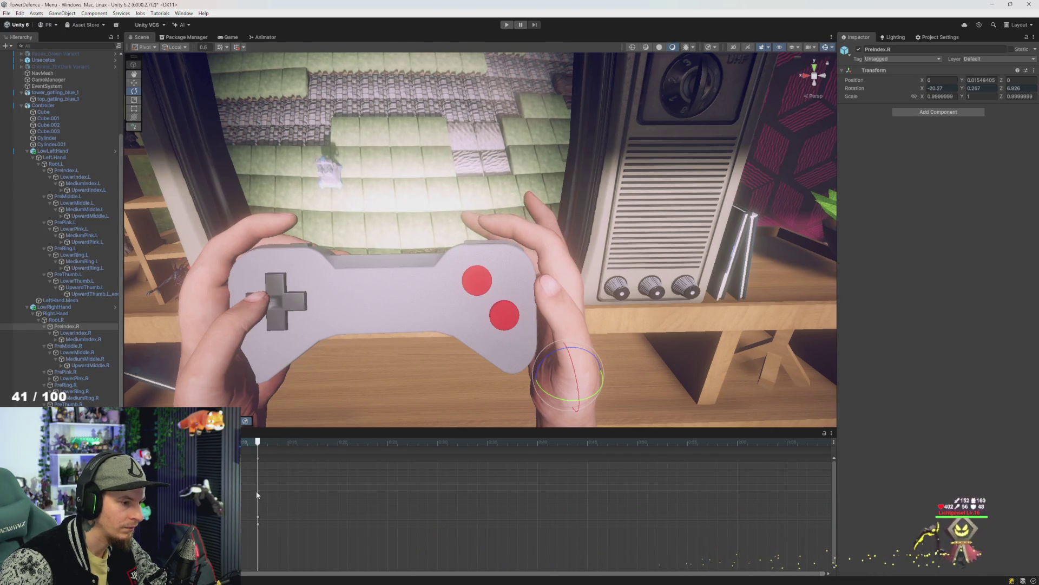
pyautogui.hotkey('ctrl', 'z')
pyautogui.hotkey('ctrl', 'z')
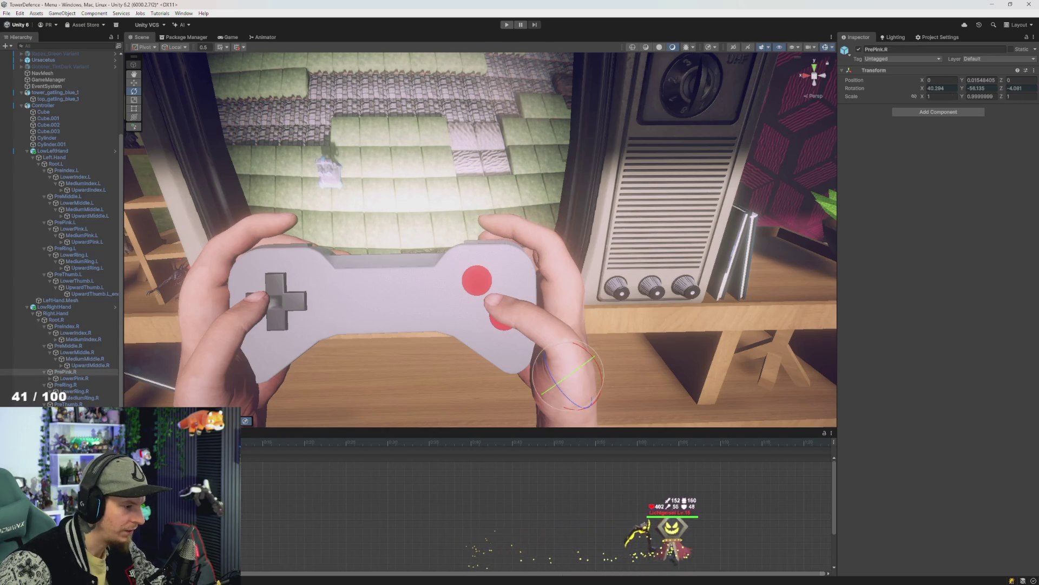
pyautogui.click(312, 442)
# Set Right.Hand's Rotation X to -90
pyautogui.click(55, 313)
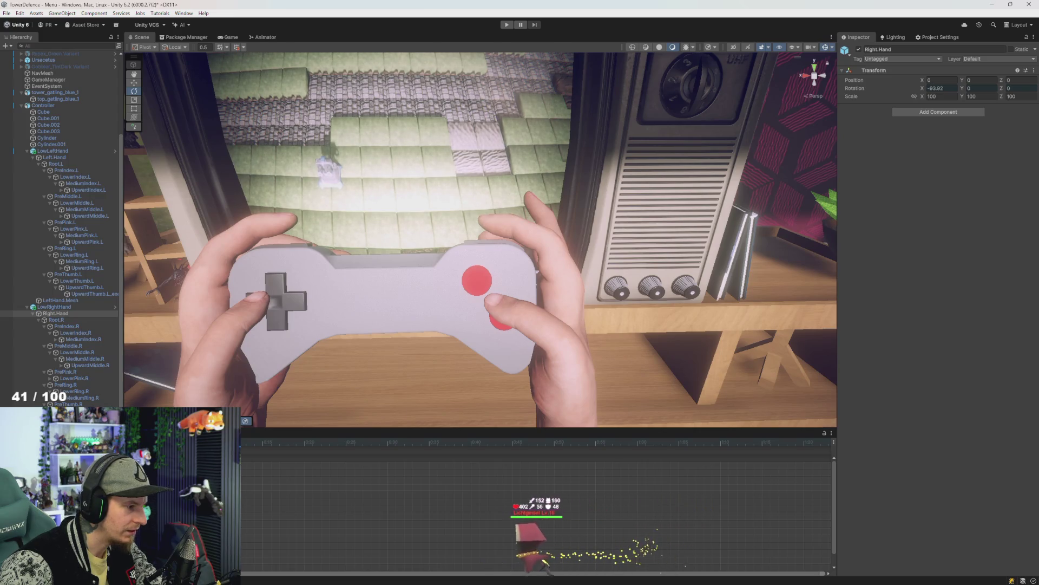
pyautogui.write('-90')
pyautogui.press('Return')
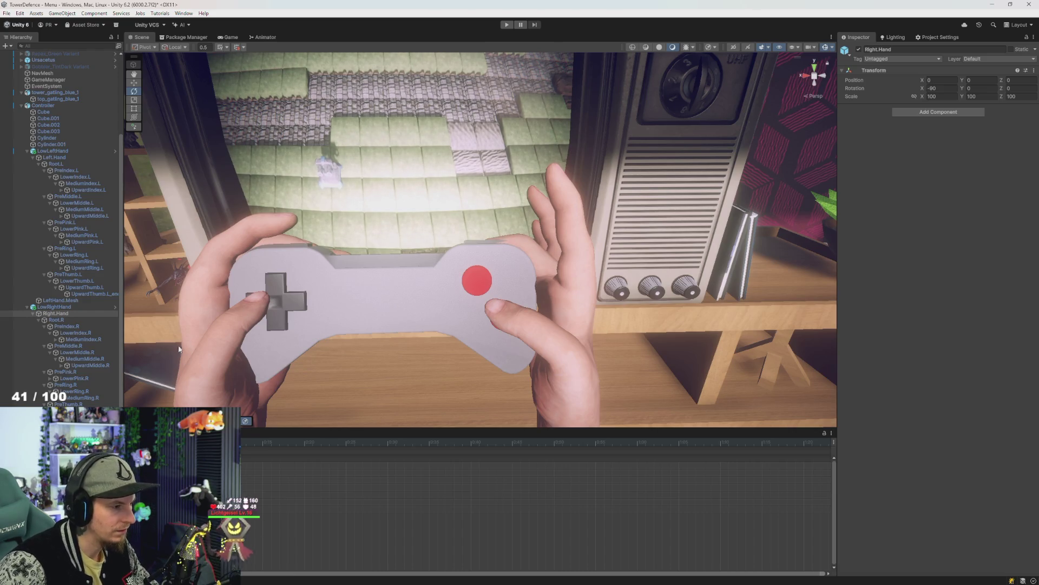
# Inspect the rhandR clip in the Project panel, then start and stop a test run
pyautogui.hotkey('ctrl', '5')
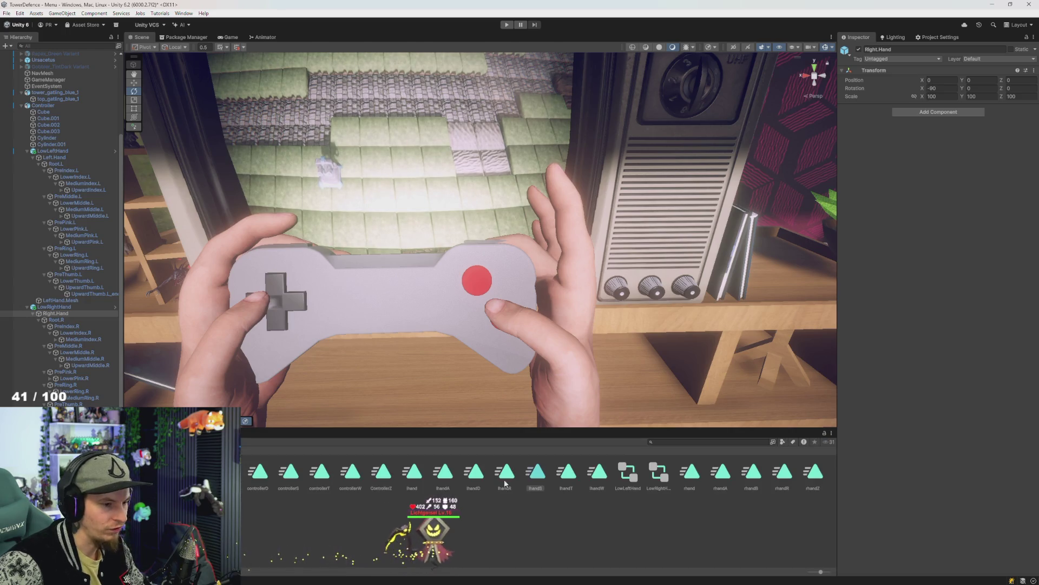
pyautogui.click(782, 472)
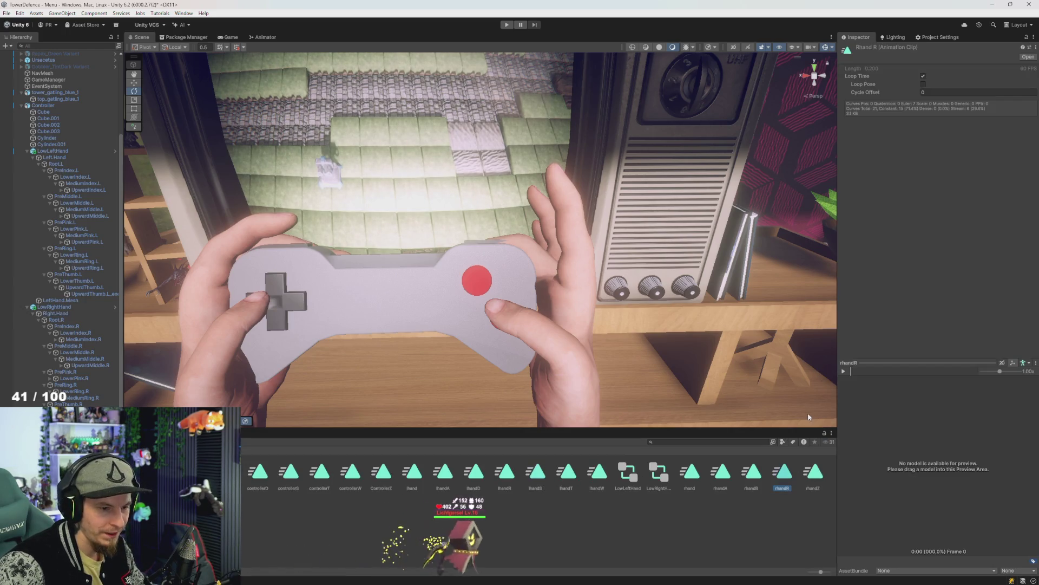
pyautogui.click(506, 25)
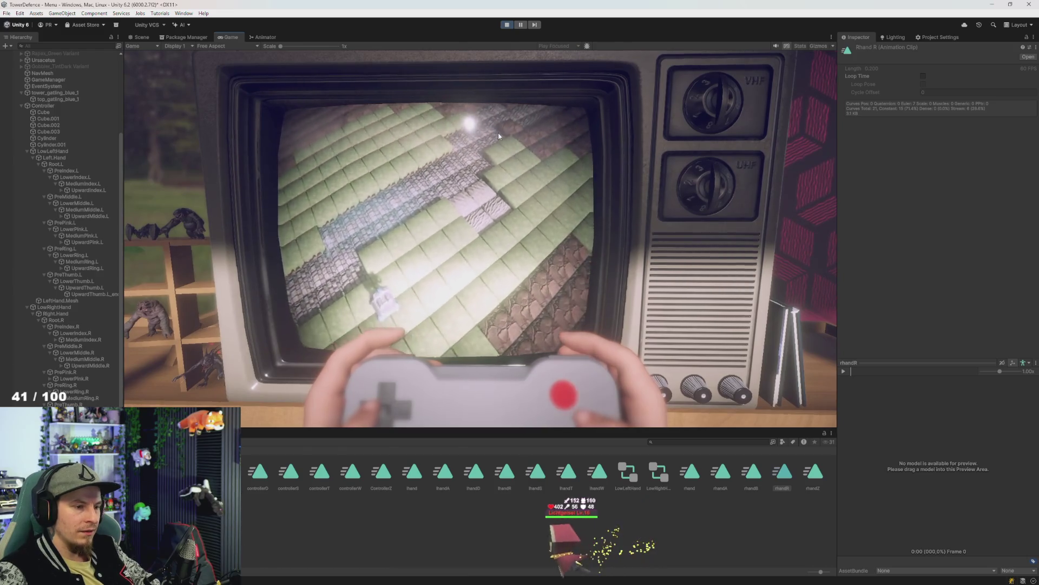
pyautogui.click(506, 25)
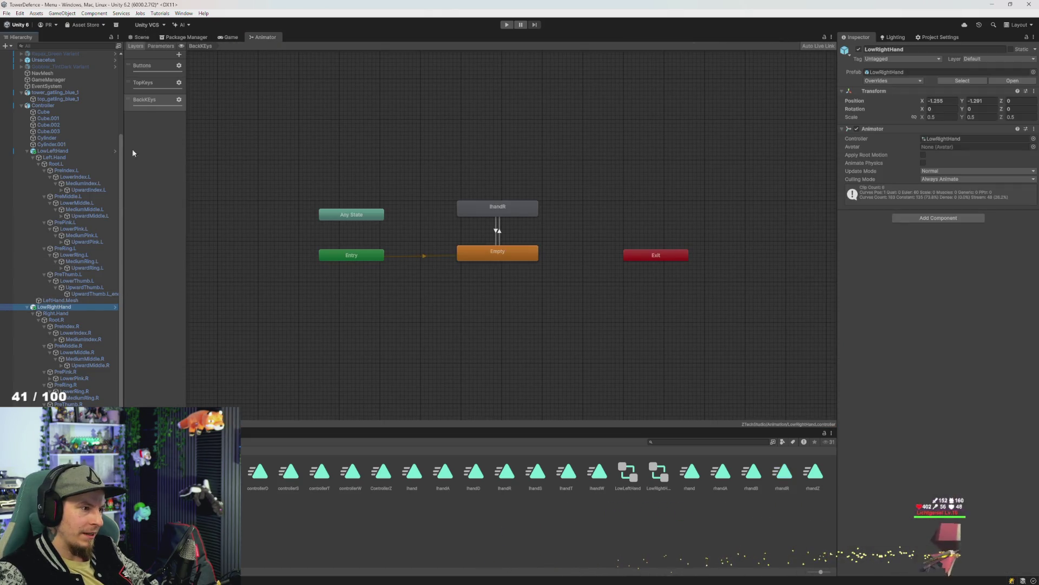
# Assign rhandR as the Motion of the BackKEys hand state and start a test run
pyautogui.click(145, 102)
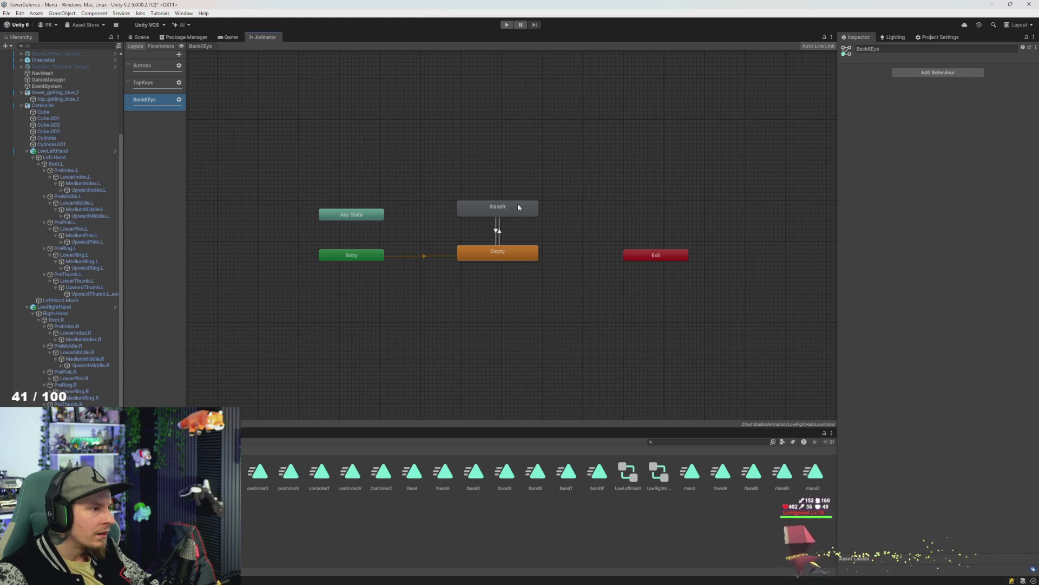
pyautogui.click(518, 207)
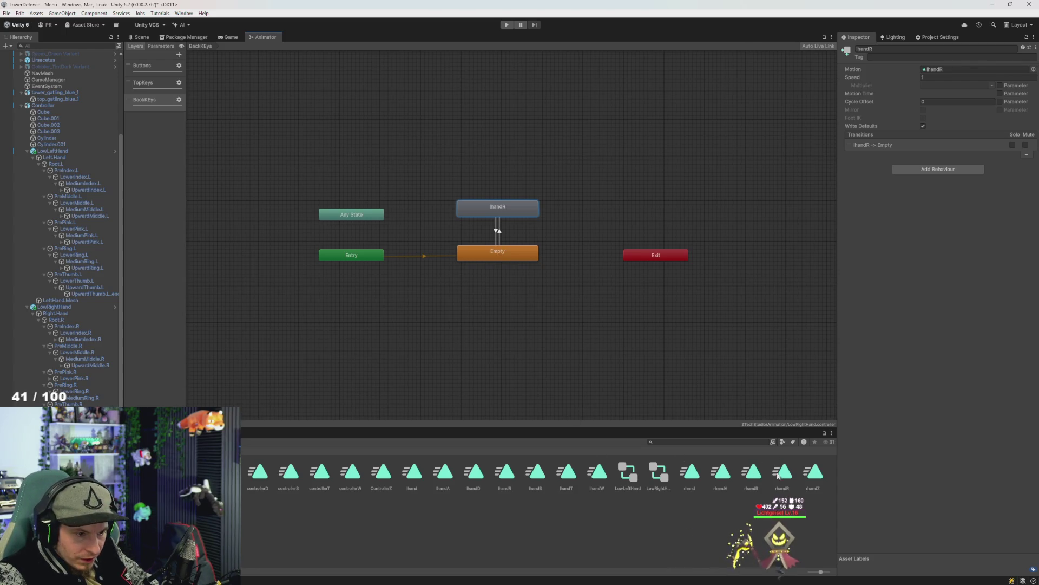
pyautogui.moveTo(925, 76); pyautogui.dragTo(926, 70)
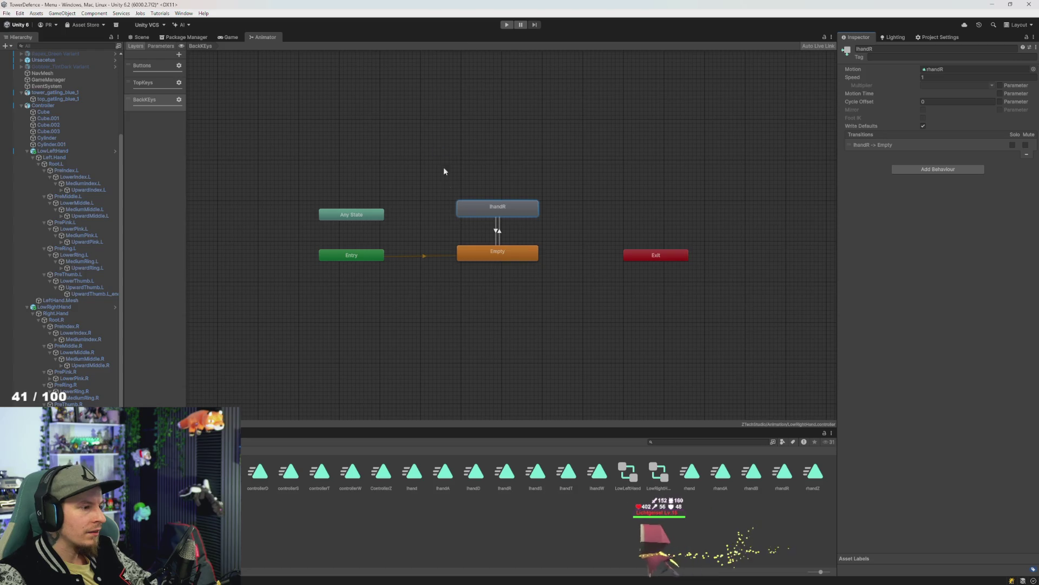
pyautogui.click(506, 25)
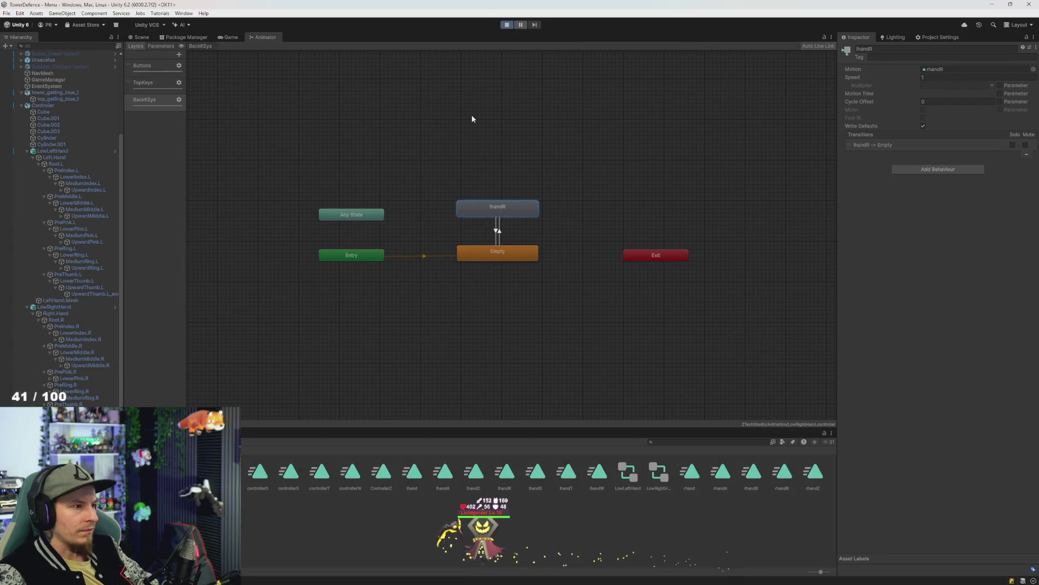
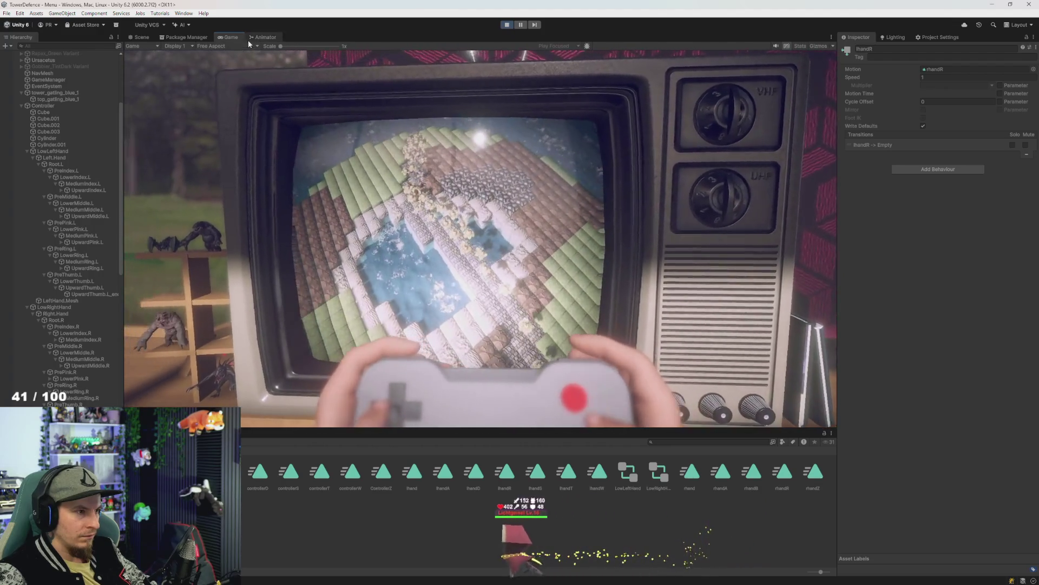
# Watch the first-person hands and gamepad before the TV in a maximized Game view, then stop playing
pyautogui.doubleClick(230, 37)
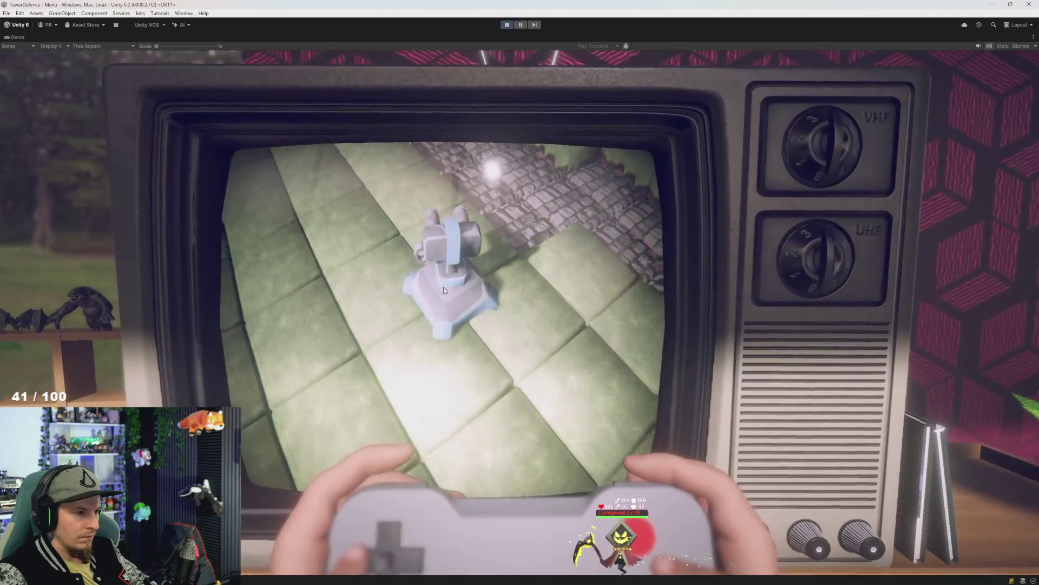
pyautogui.click(508, 26)
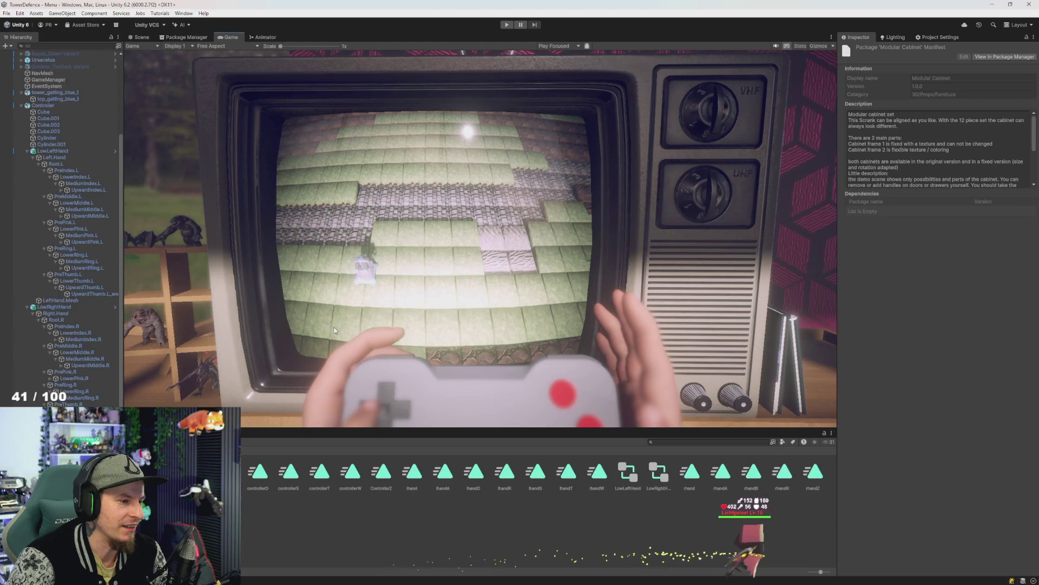
# Set the Controller's Transform Position Y to -0.72
pyautogui.click(48, 106)
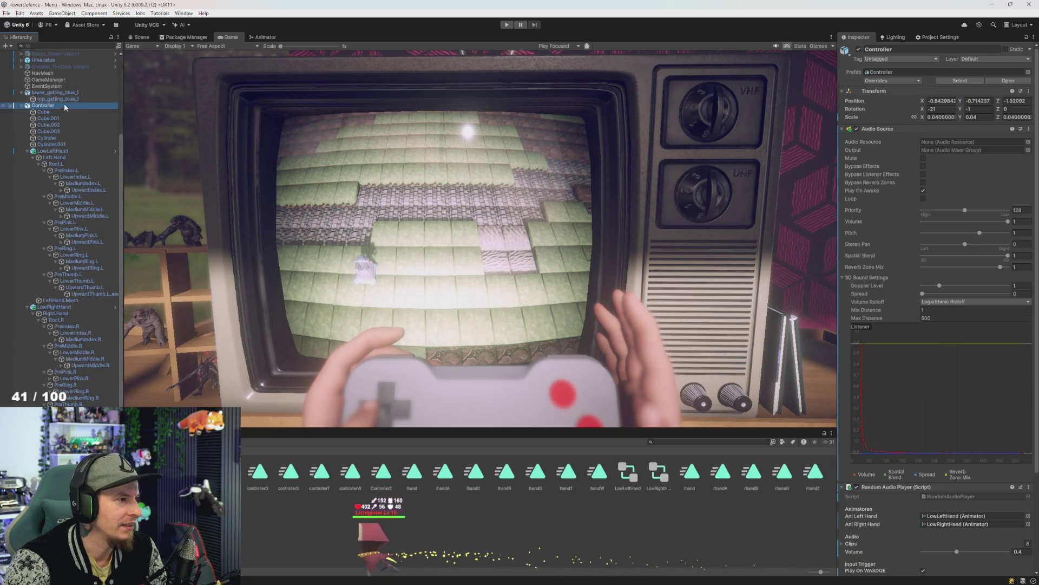
pyautogui.moveTo(962, 104); pyautogui.dragTo(961, 106)
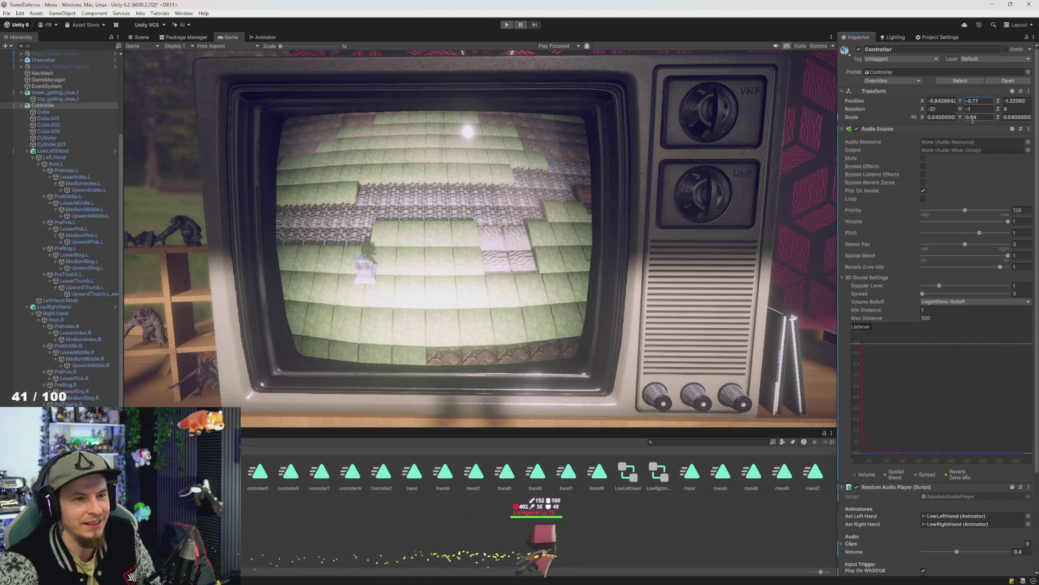
pyautogui.hotkey('ctrl', 'z')
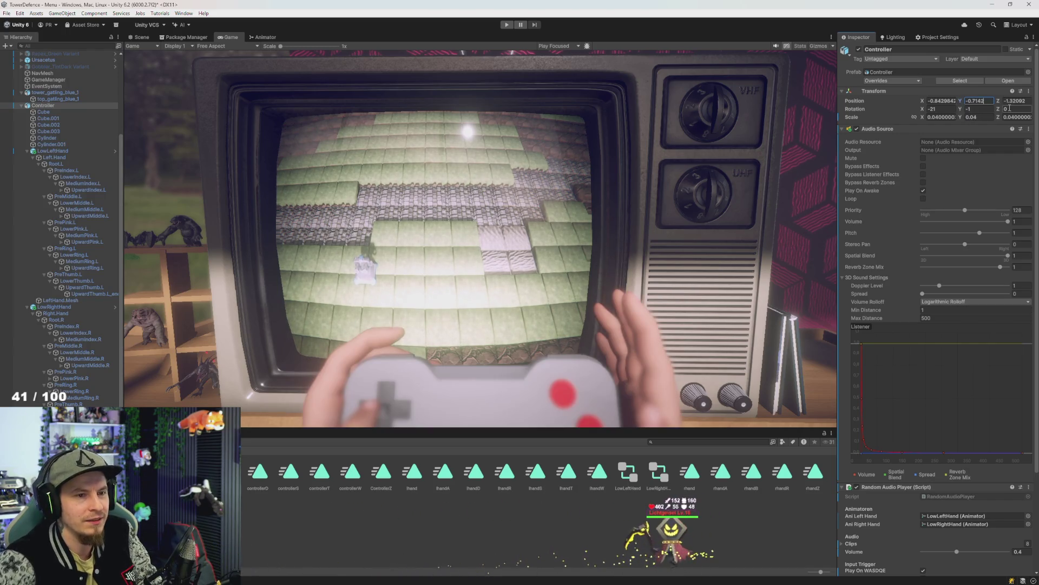
pyautogui.press('BackSpace')
pyautogui.press('BackSpace')
pyautogui.write('2')
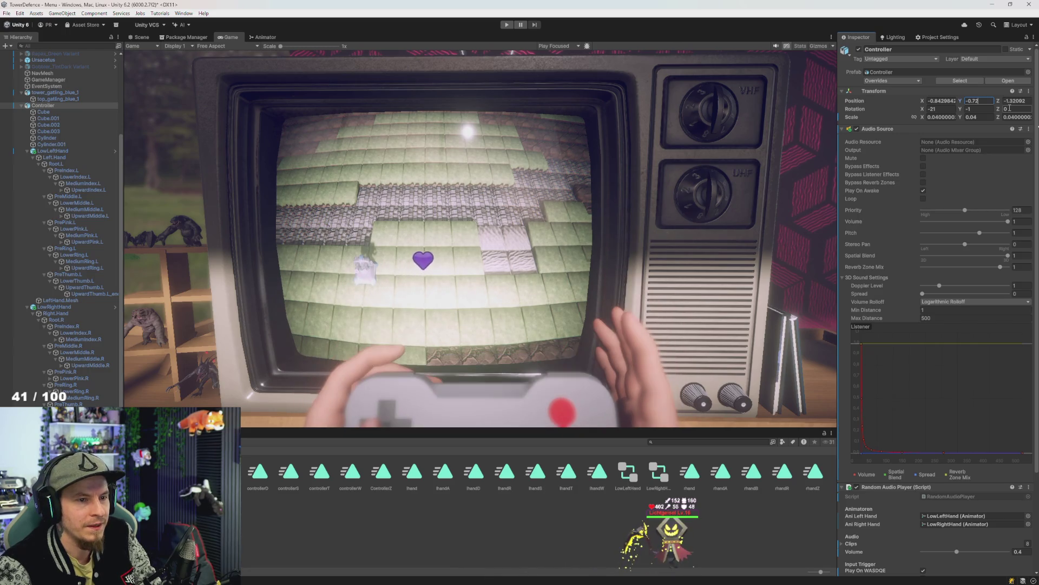
# Play-test the lowered hands in a maximized Game view, clicking the tower, then stop
pyautogui.click(506, 25)
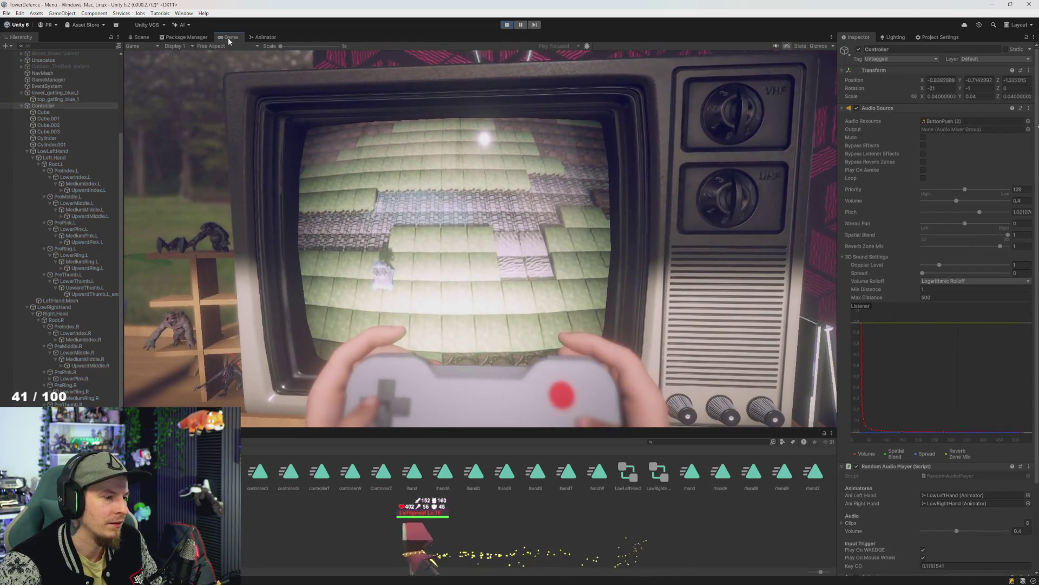
pyautogui.doubleClick(229, 37)
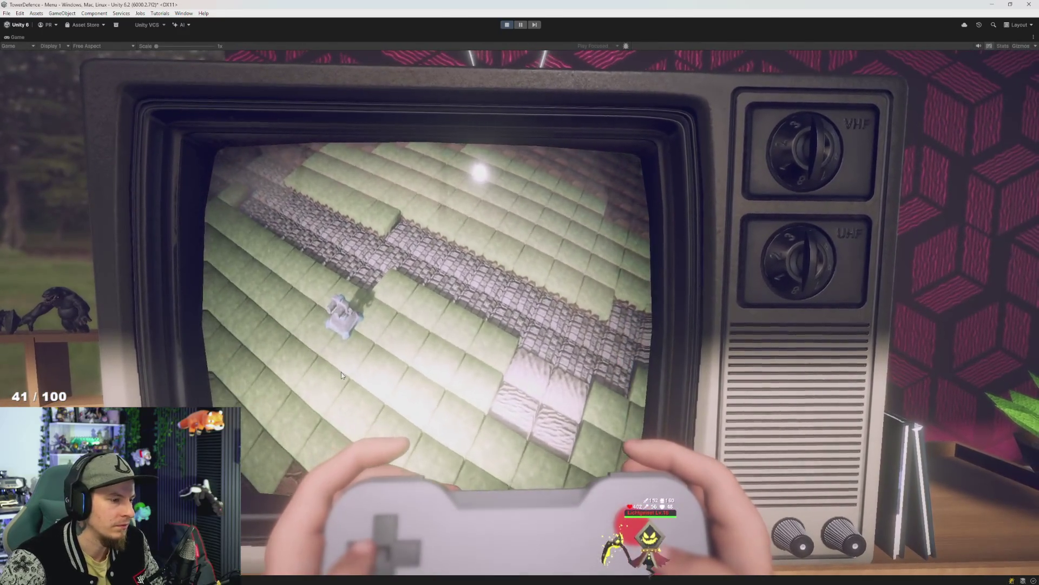
pyautogui.click(314, 358)
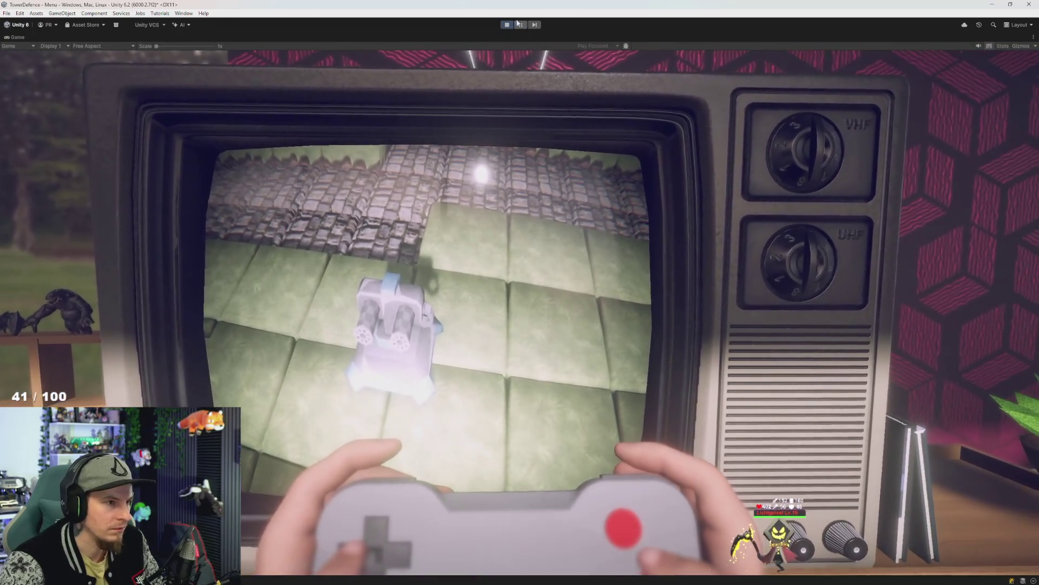
pyautogui.click(507, 25)
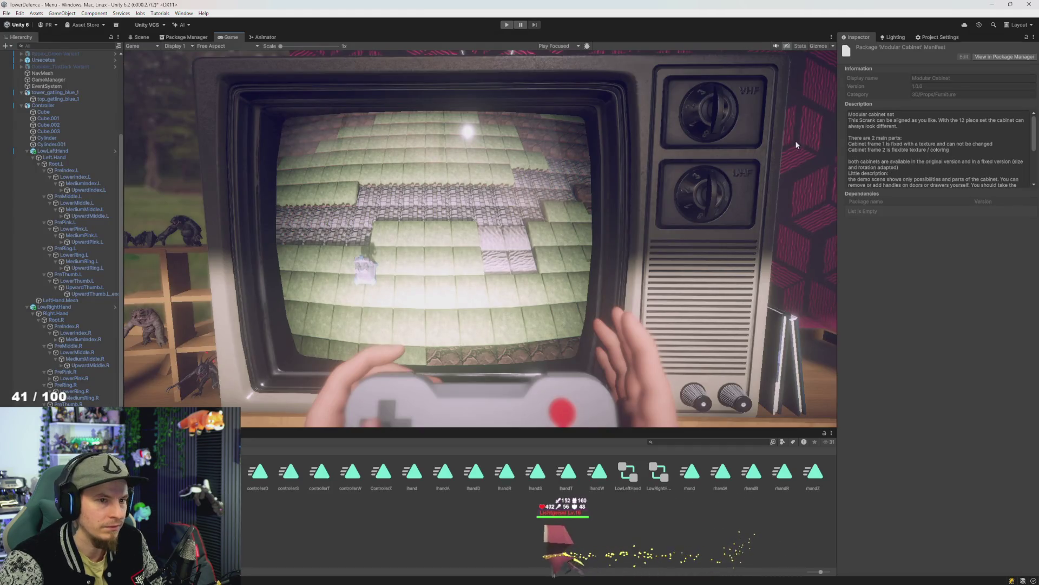
# Adjust the Controller's Position Y through -0.725 and -0.722 to settle on -0.723
pyautogui.click(46, 106)
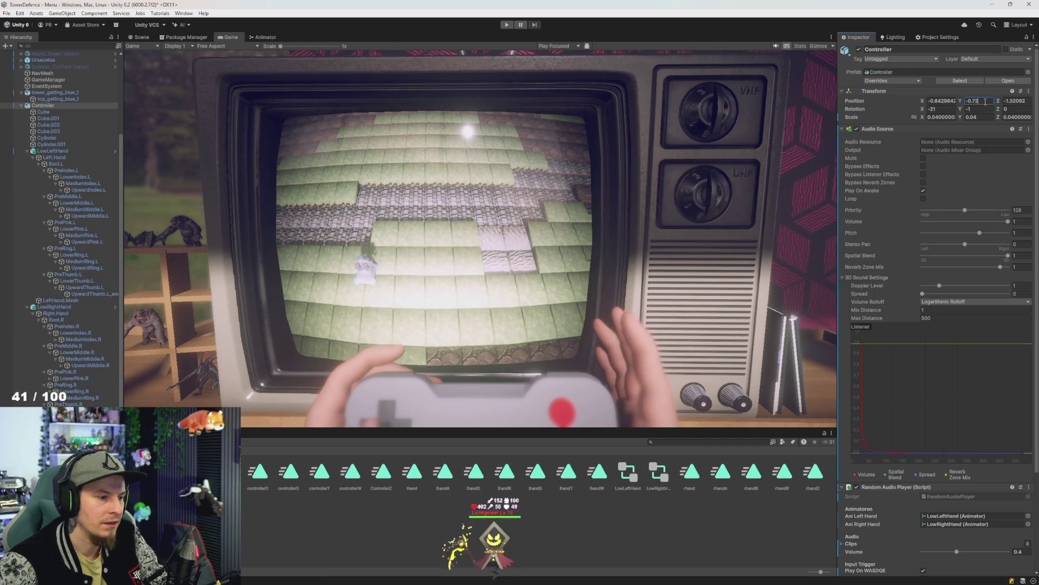
pyautogui.write('5')
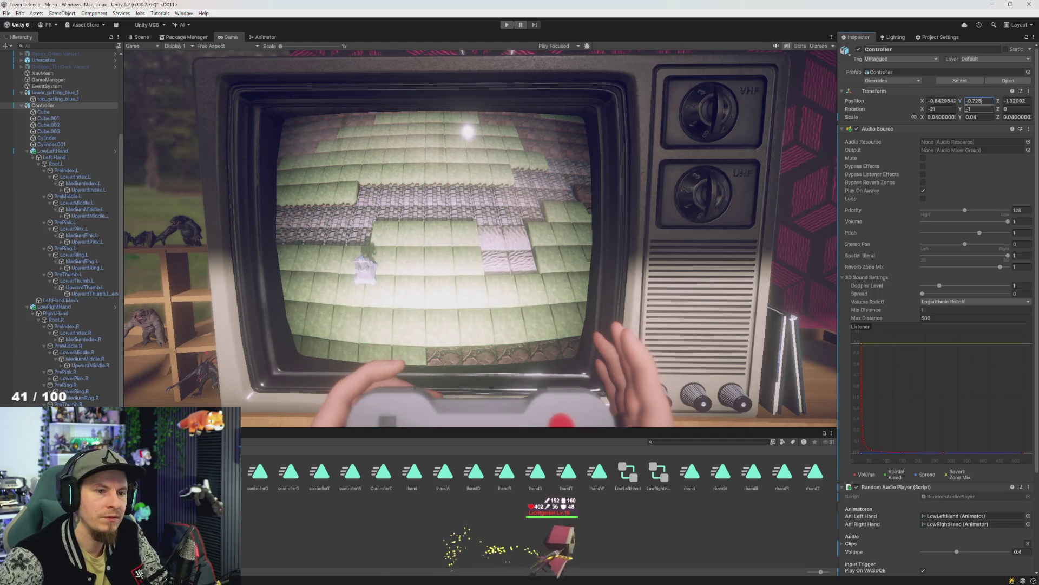
pyautogui.press('BackSpace')
pyautogui.write('2')
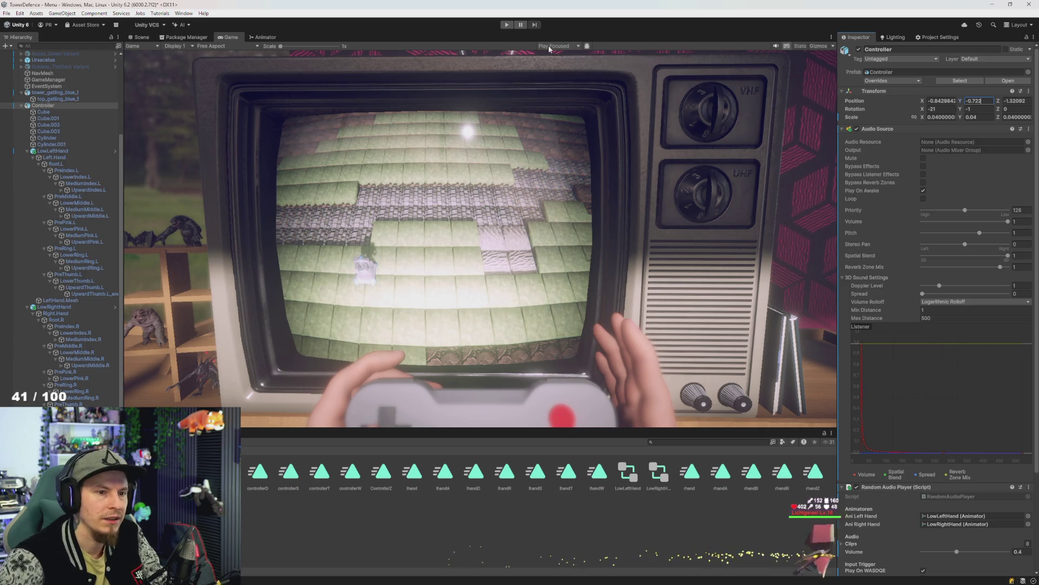
pyautogui.press('BackSpace')
pyautogui.write('3')
# Play-test the -0.723 placement, stop with Ctrl+P, and collapse Controller in the Hierarchy
pyautogui.click(505, 25)
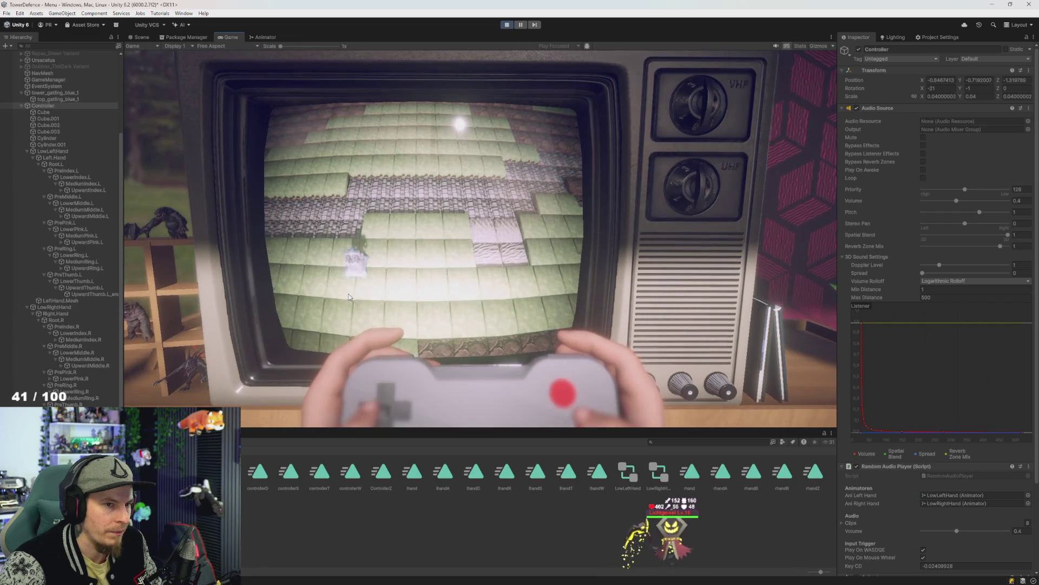
pyautogui.hotkey('ctrl', 'p')
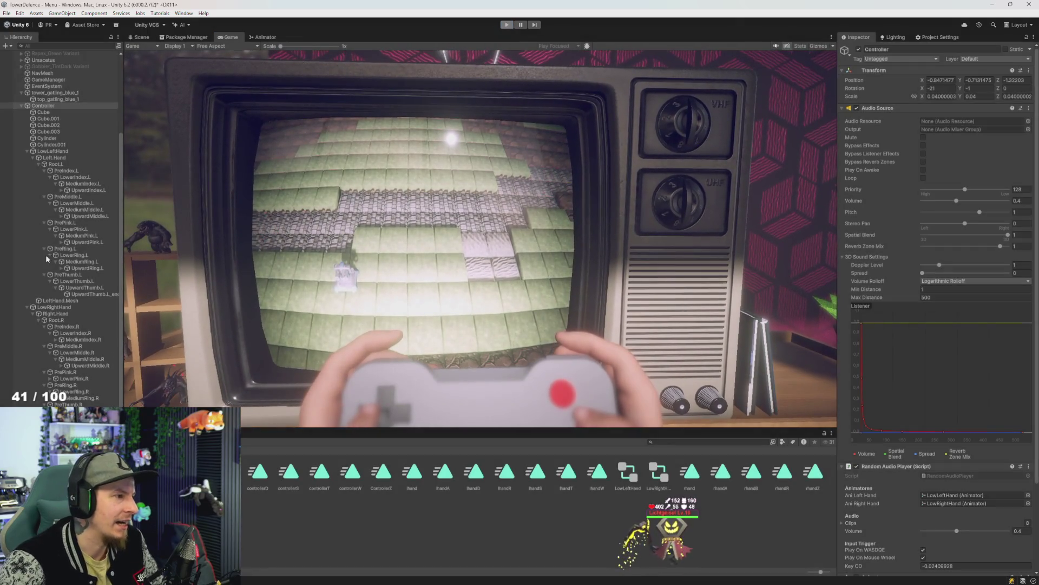
pyautogui.click(51, 105)
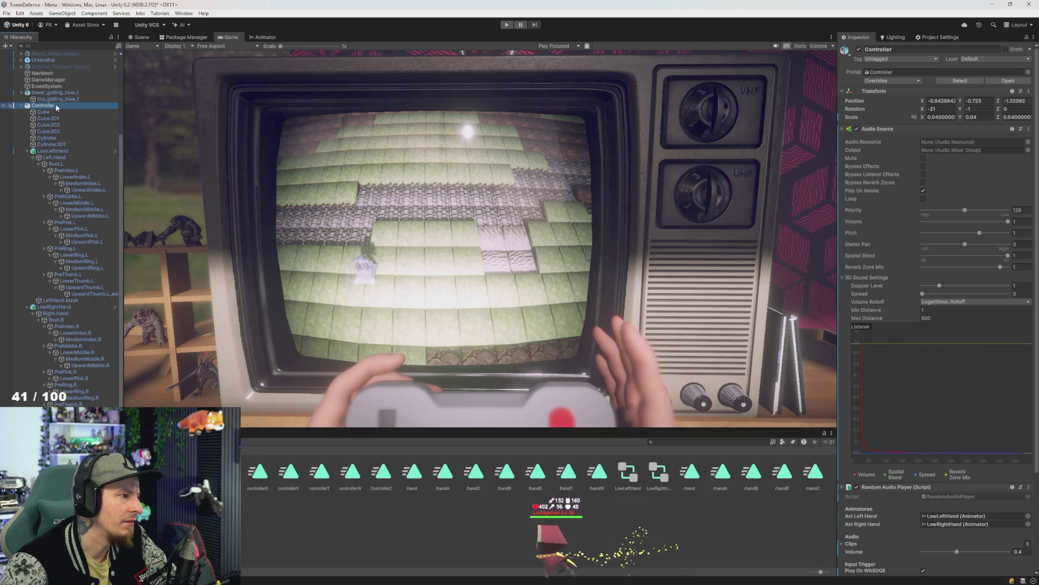
pyautogui.press('Left')
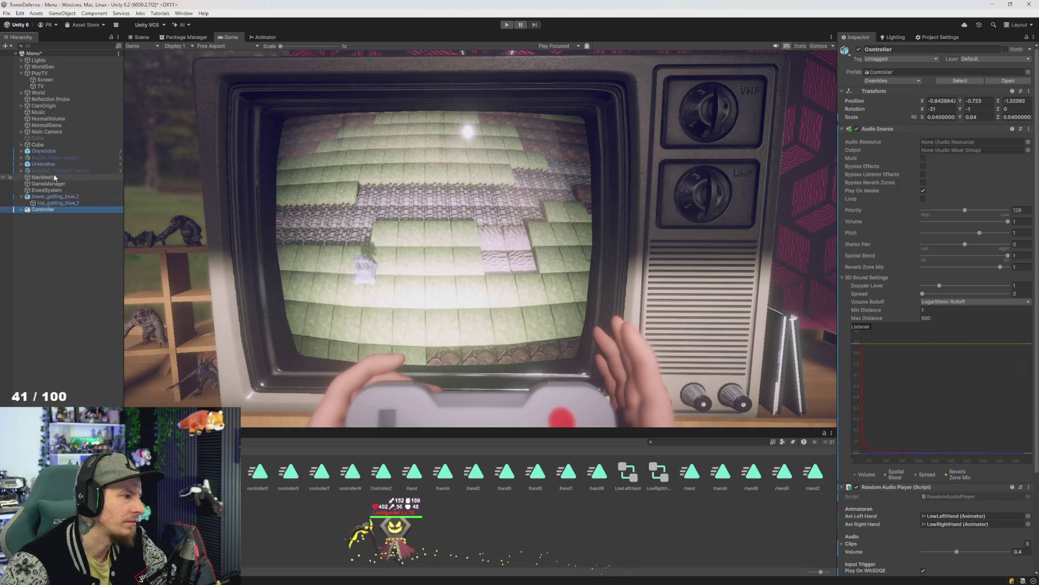
# Browse CamOrigin's children (ZoomOrigin, RenderCamera, Plane) in the Hierarchy, then collapse it
pyautogui.click(56, 110)
pyautogui.press('Right')
pyautogui.press('Down')
pyautogui.press('Right')
pyautogui.press('Down')
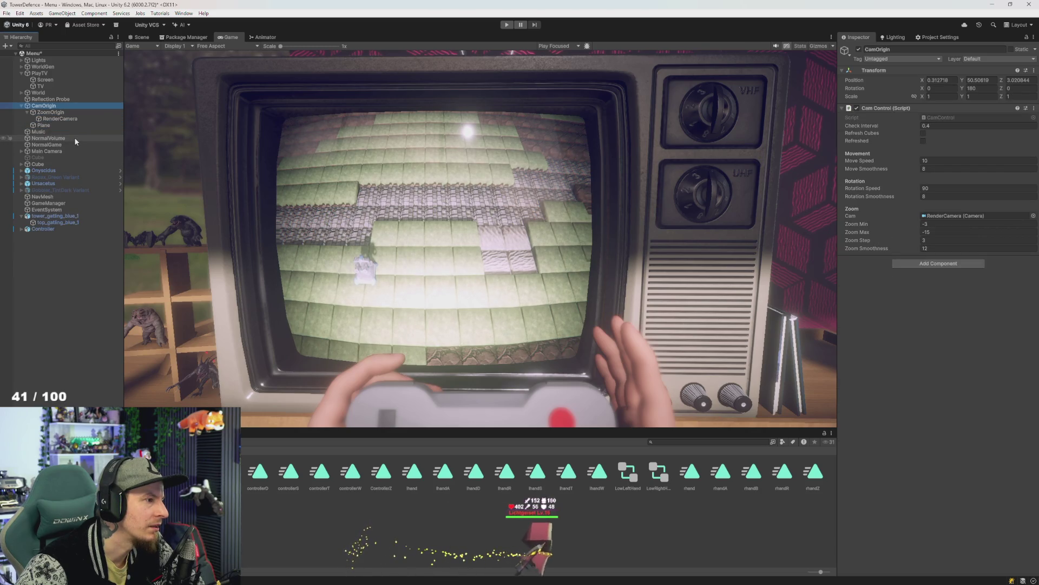
pyautogui.press('Up')
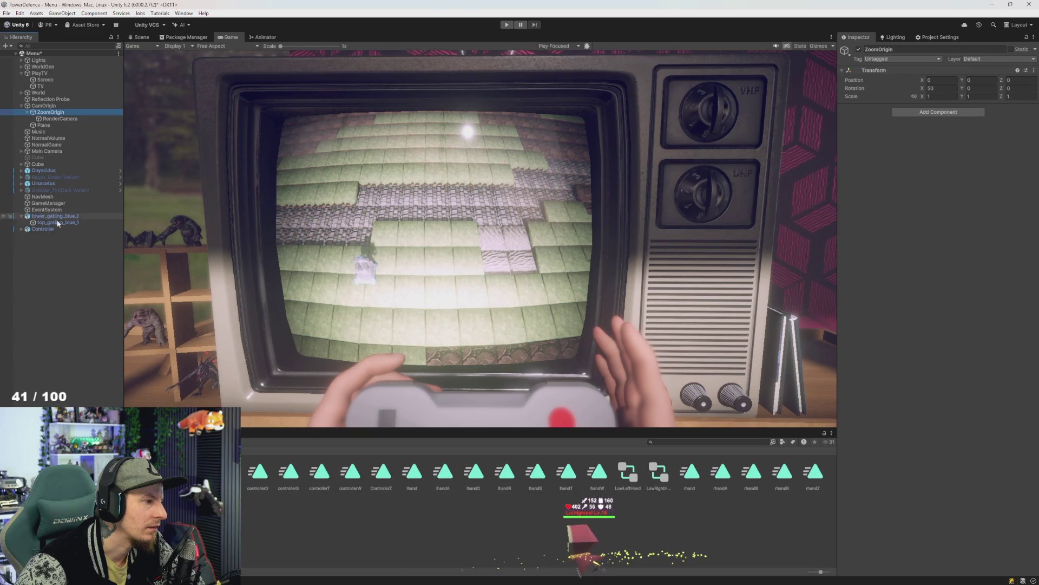
pyautogui.click(59, 125)
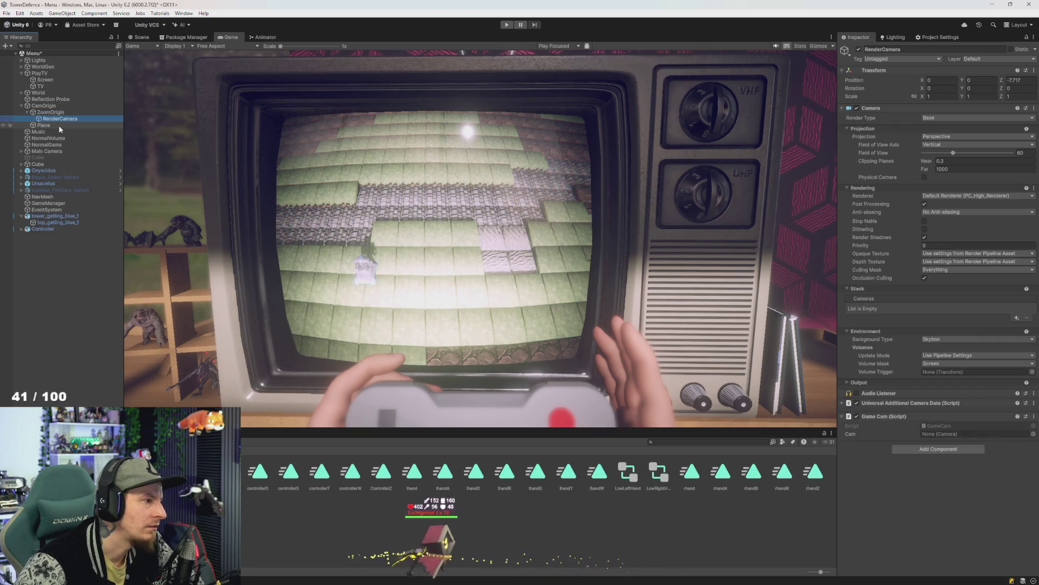
pyautogui.click(60, 106)
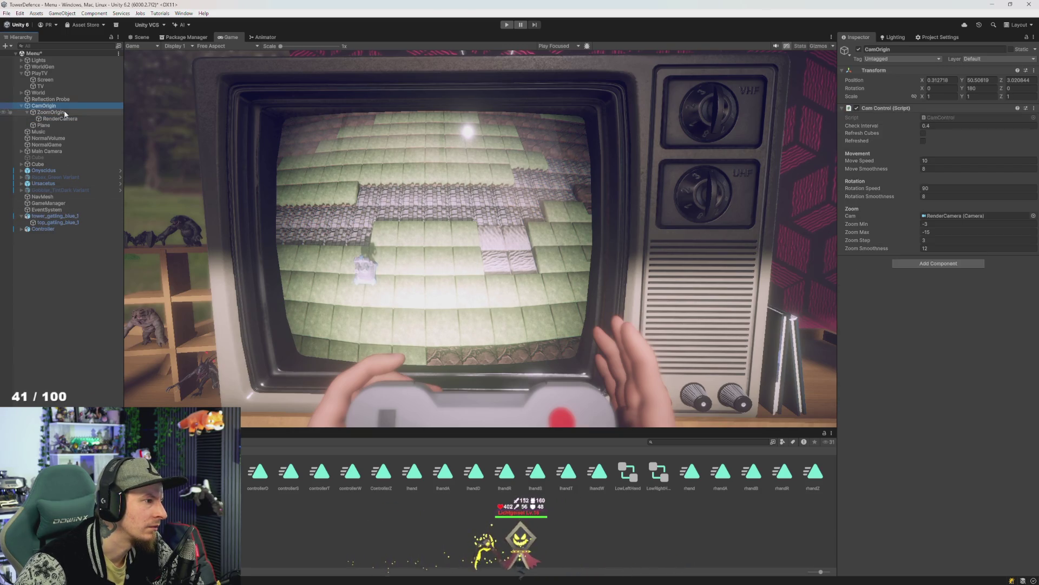
pyautogui.press('Left')
pyautogui.press('Left')
pyautogui.press('Left')
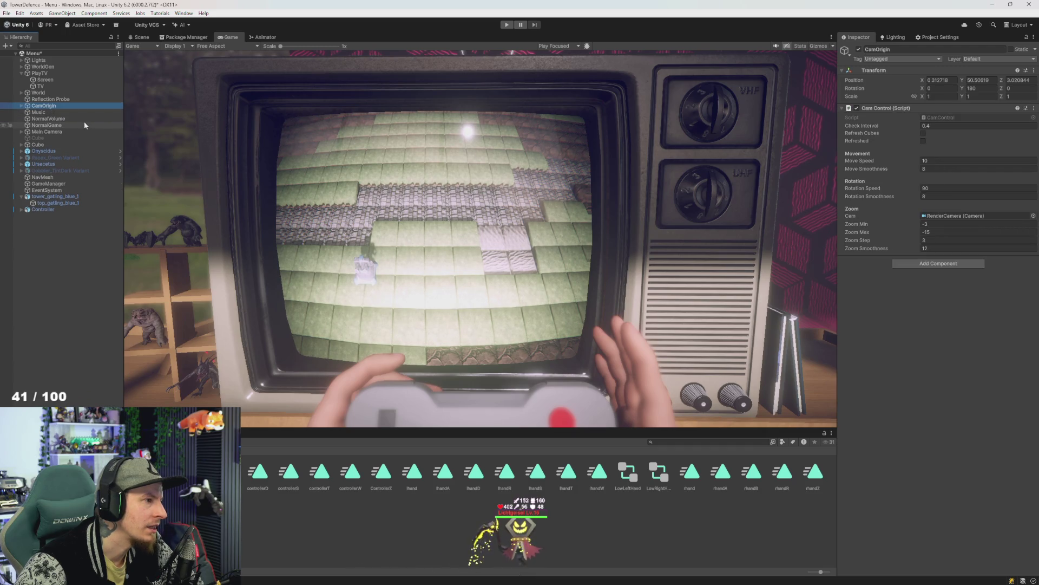
# Expand Main Camera, select its ControllerOrigin child, and switch to the Scene view
pyautogui.click(53, 132)
pyautogui.press('Right')
pyautogui.press('Down')
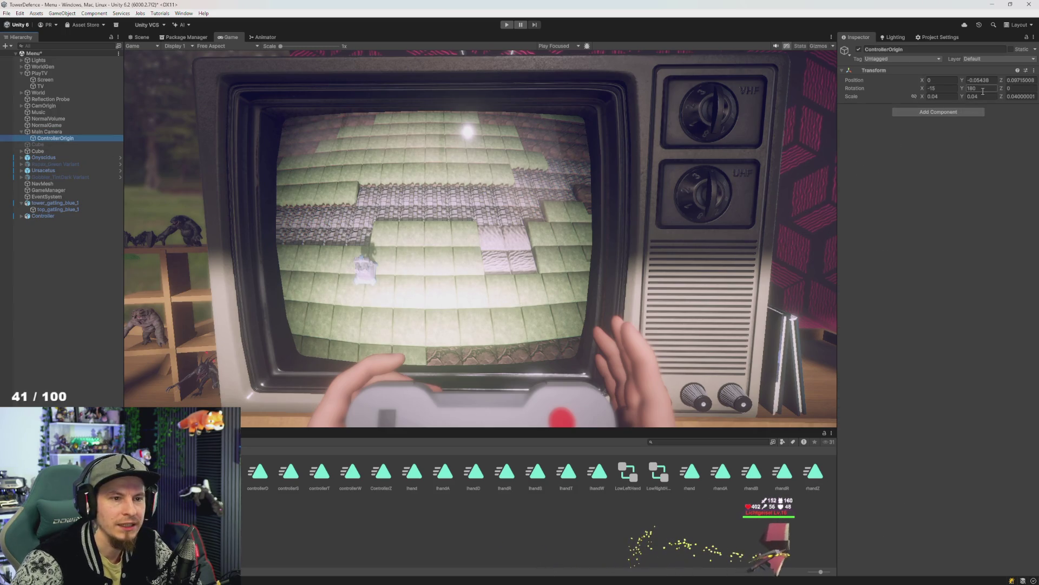
pyautogui.click(135, 38)
# Frame ControllerOrigin, use the Move tool with Global handles, and start play mode
pyautogui.press('f')
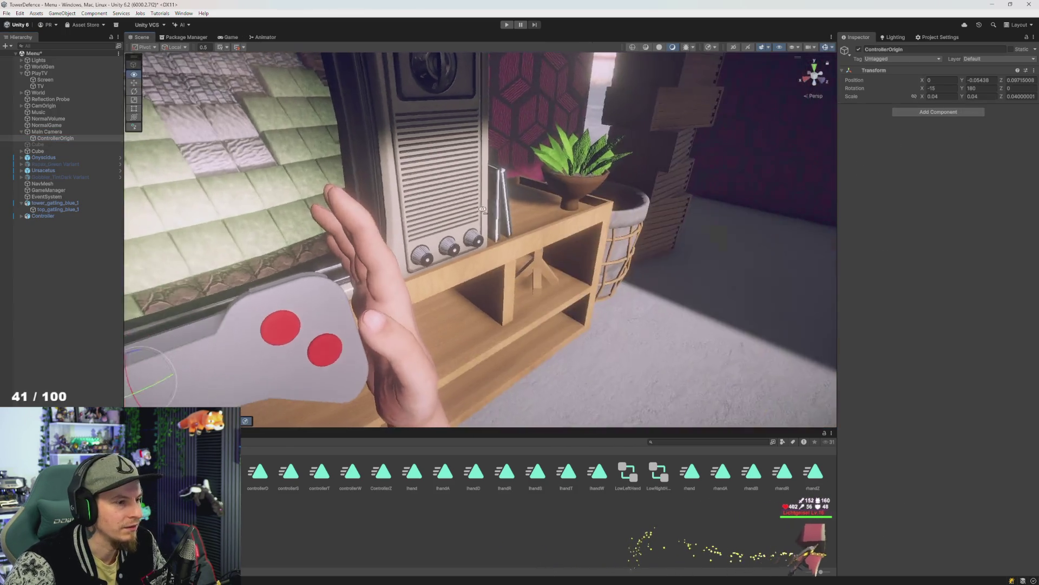
pyautogui.press('w')
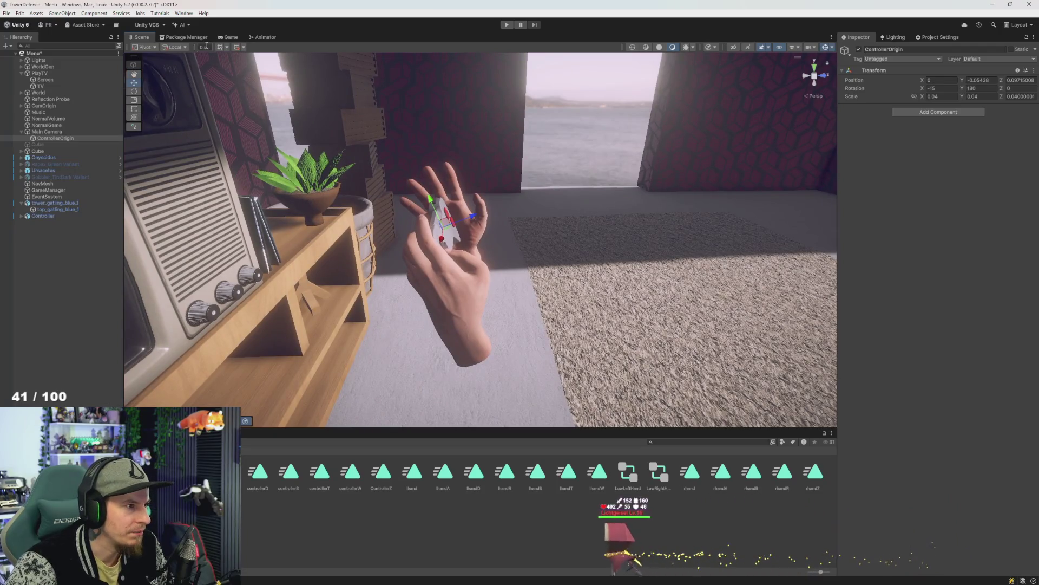
pyautogui.click(188, 58)
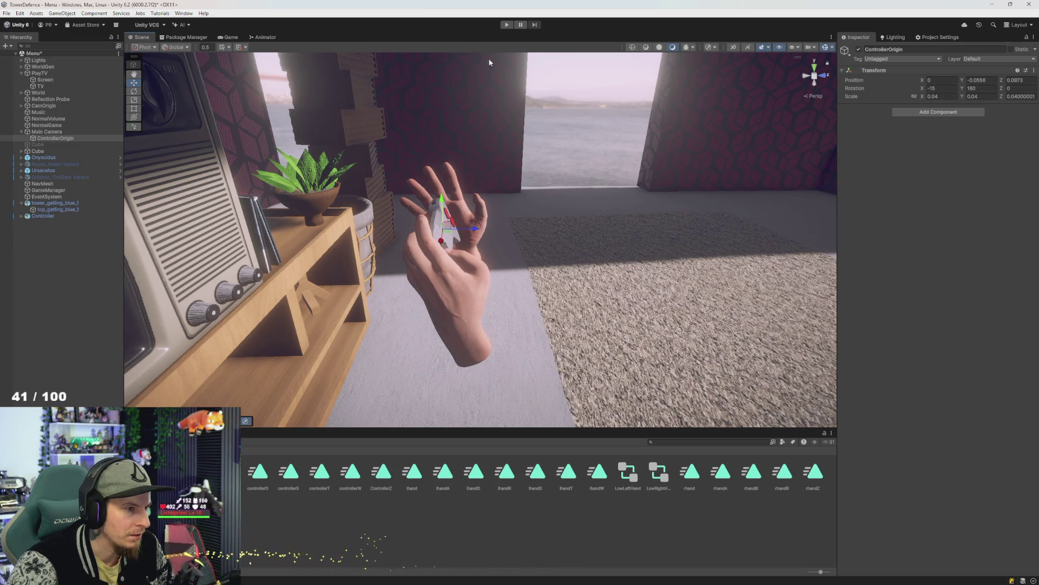
pyautogui.click(510, 25)
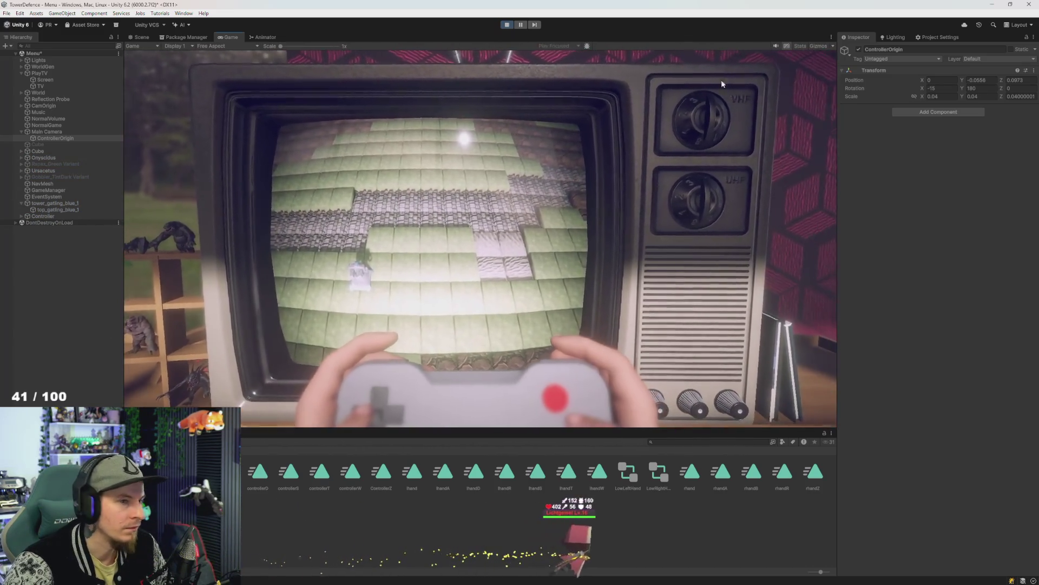
# Set ControllerOrigin's Position Y to -0.058, watch the maximized Game view, then exit play mode
pyautogui.click(991, 79)
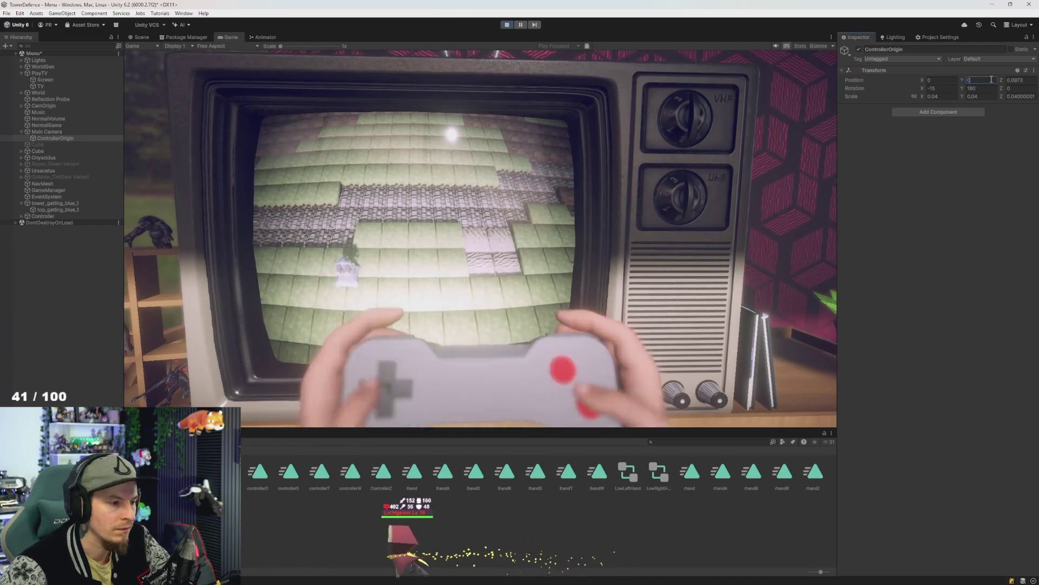
pyautogui.write('0')
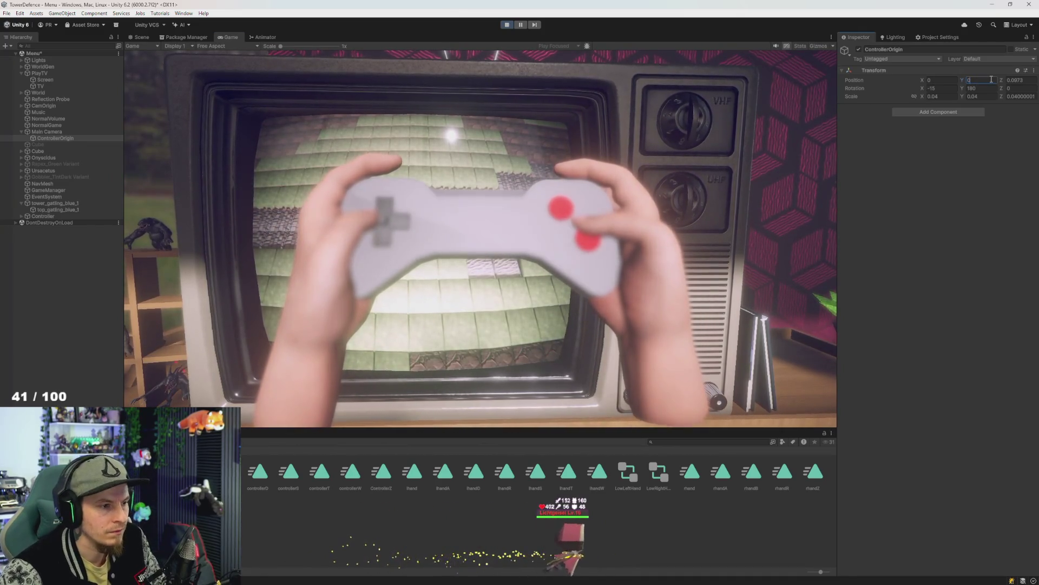
pyautogui.press('Escape')
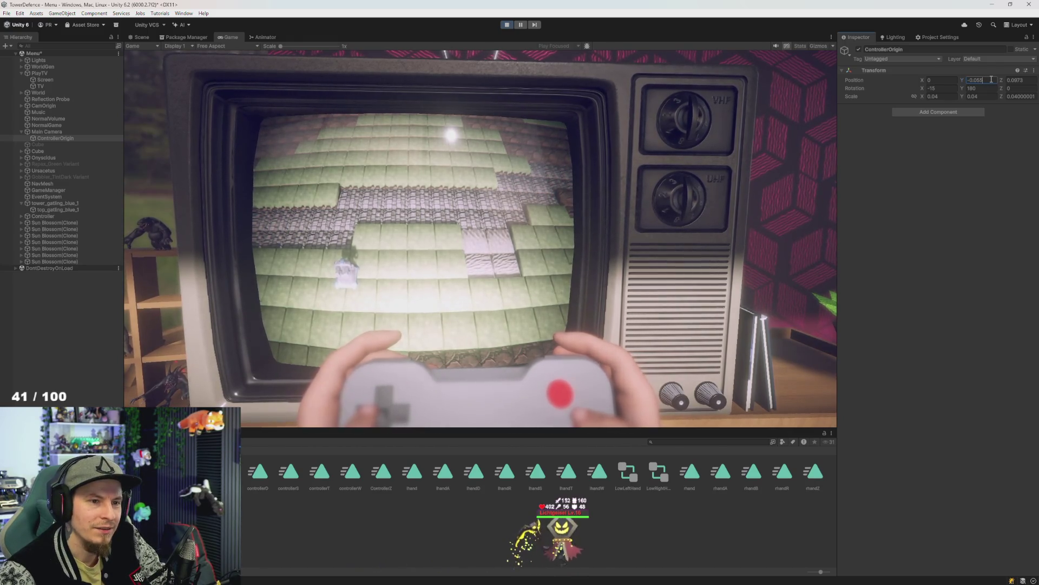
pyautogui.write('-0.058')
pyautogui.press('Return')
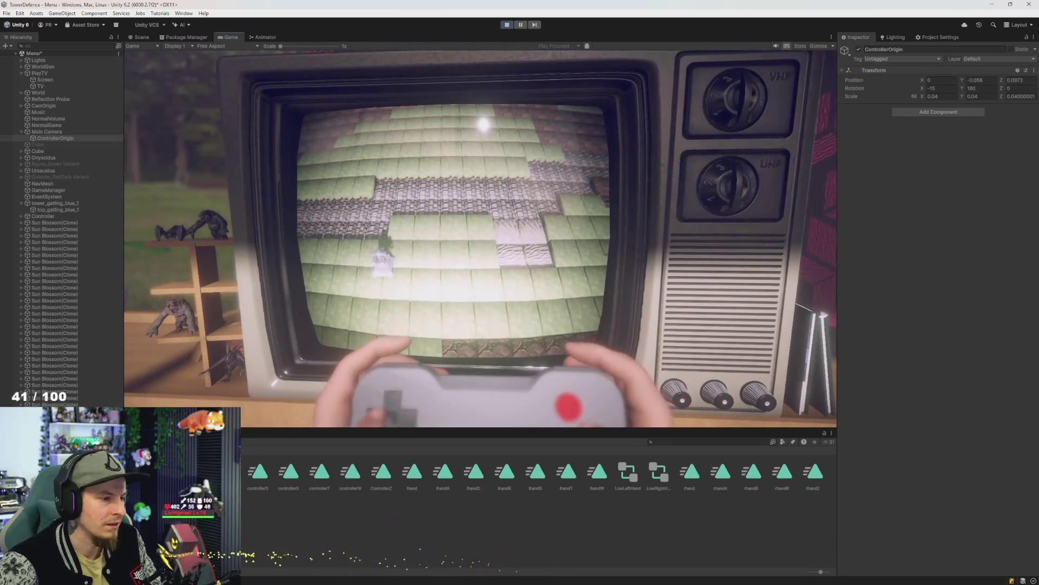
pyautogui.click(278, 412)
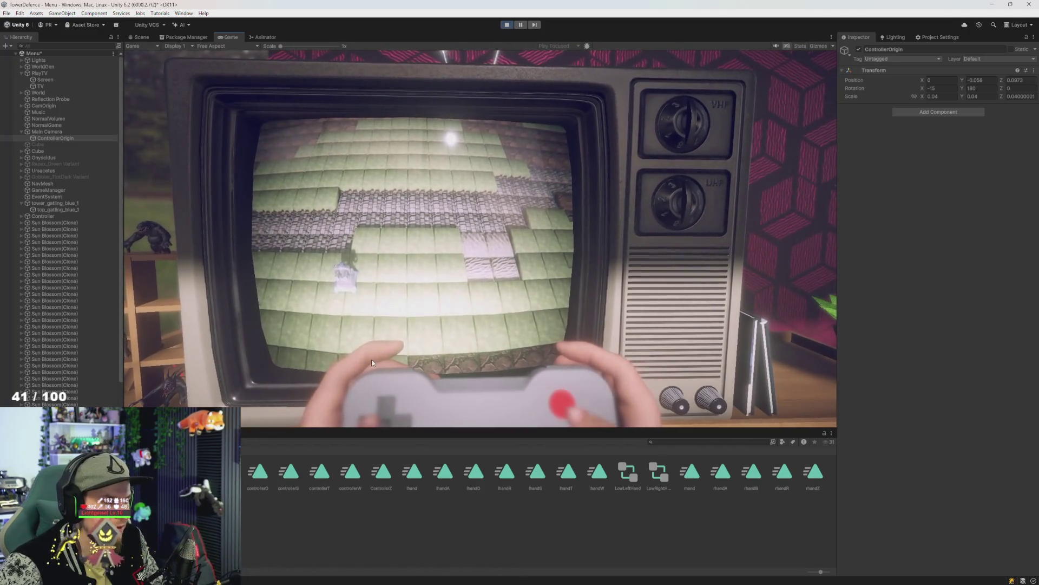
pyautogui.doubleClick(237, 38)
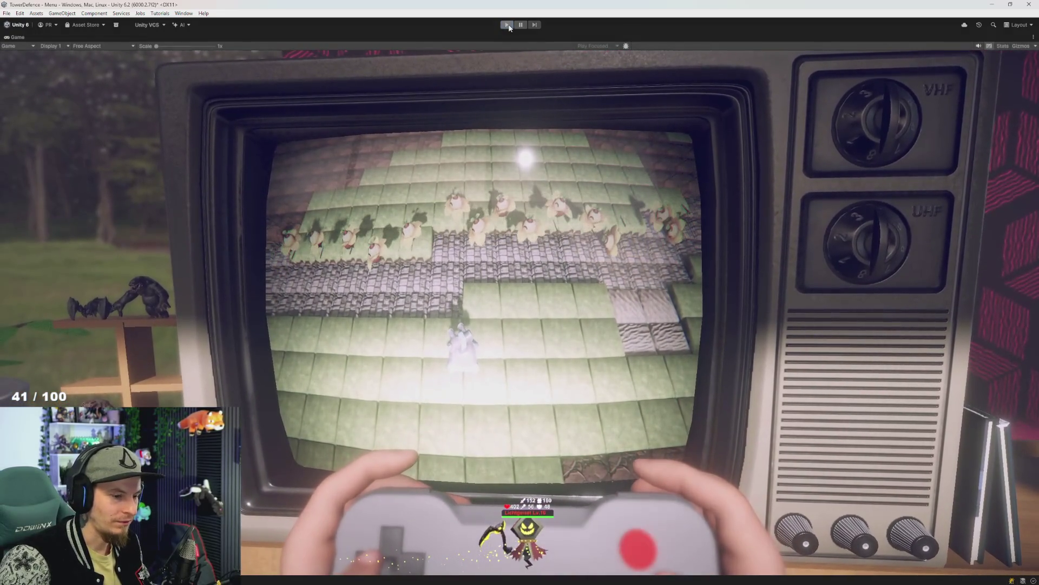
pyautogui.hotkey('ctrl', 'p')
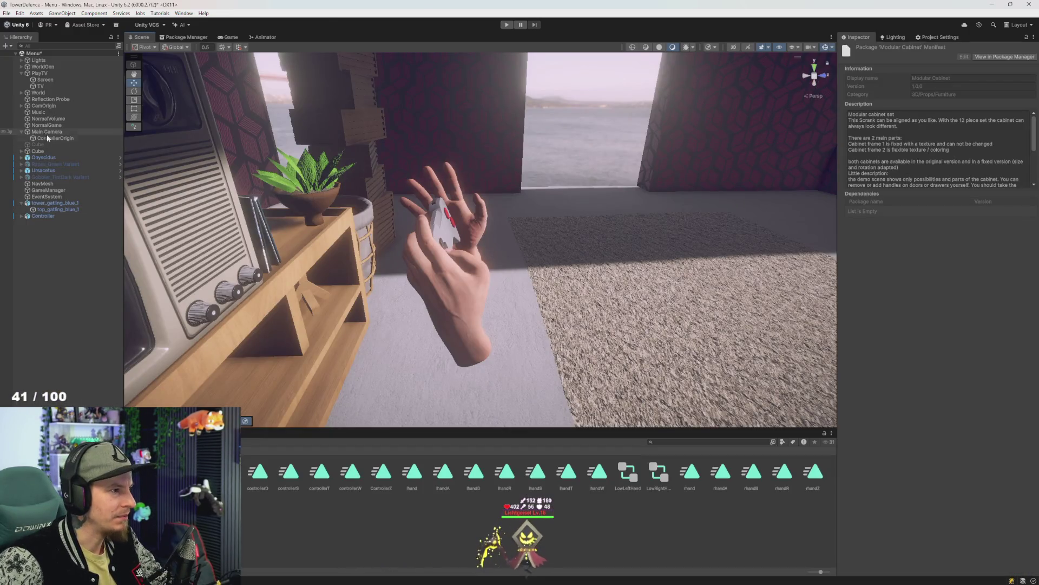
# Select ControllerOrigin, set its Y to -0.057, save the scene, and switch to RandomAudioPlayer.cs in Visual Studio
pyautogui.click(47, 138)
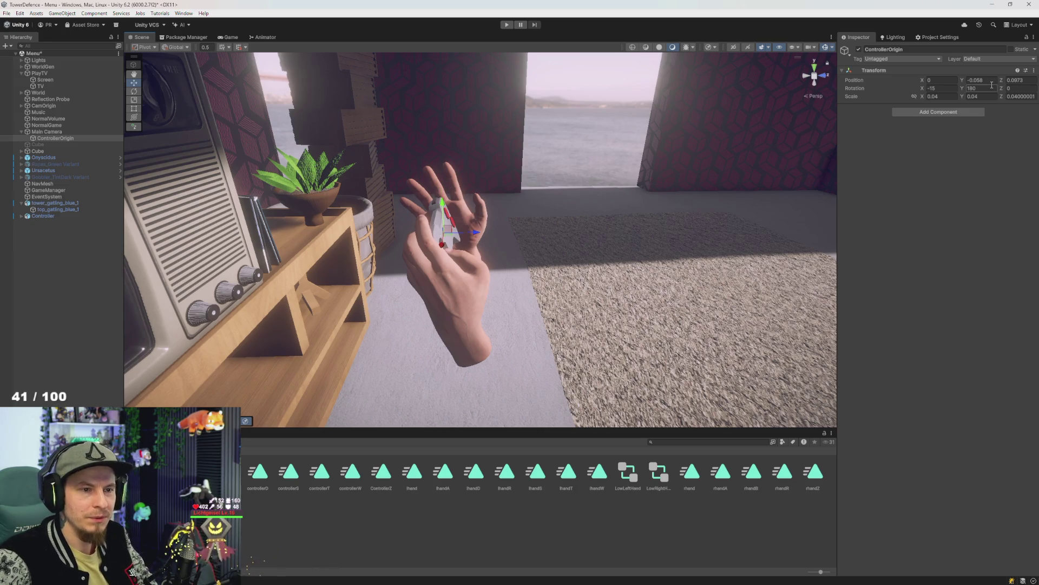
pyautogui.hotkey('ctrl', 's')
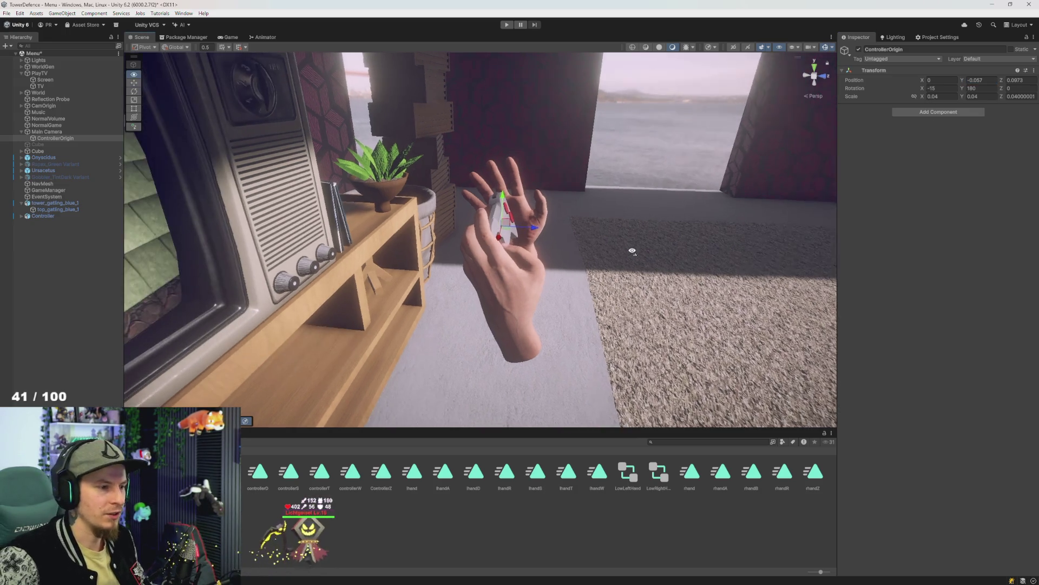
pyautogui.hotkey('alt', 'Tab')
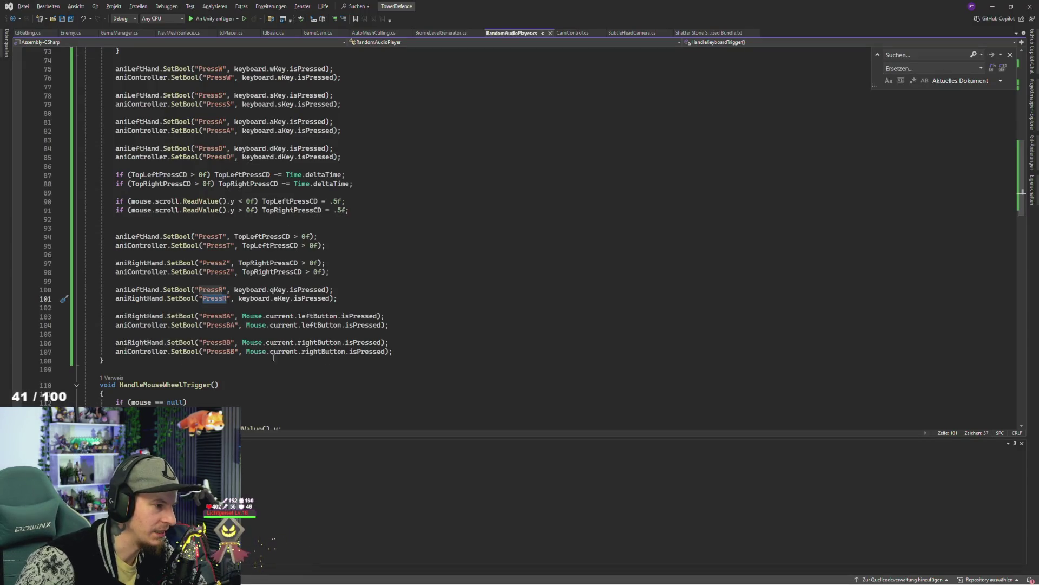
# Swap the PressBA and PressBB mouse-button parameter names on line 104 of the controller code
pyautogui.press('Down')
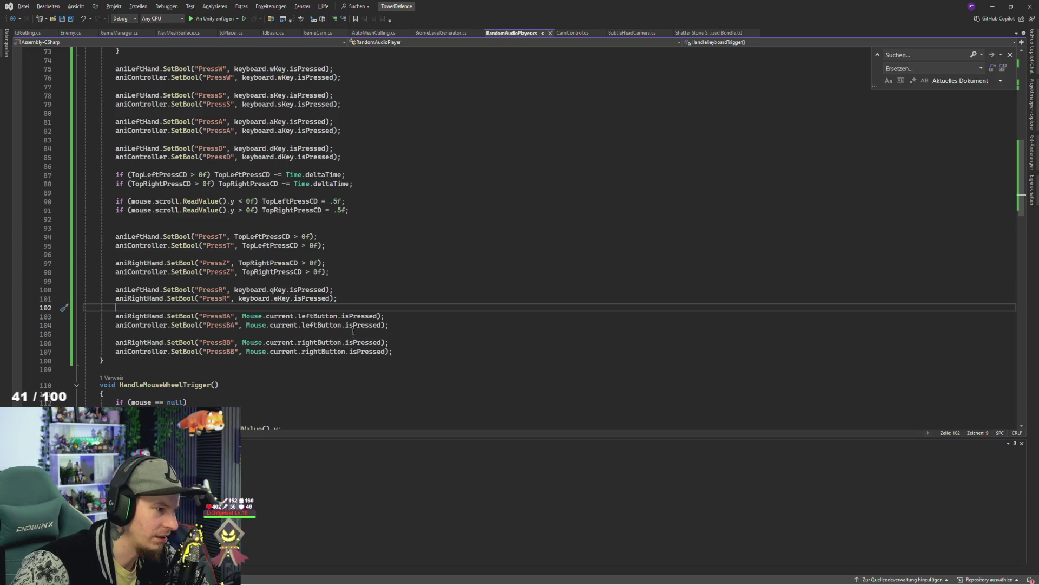
pyautogui.click(306, 290)
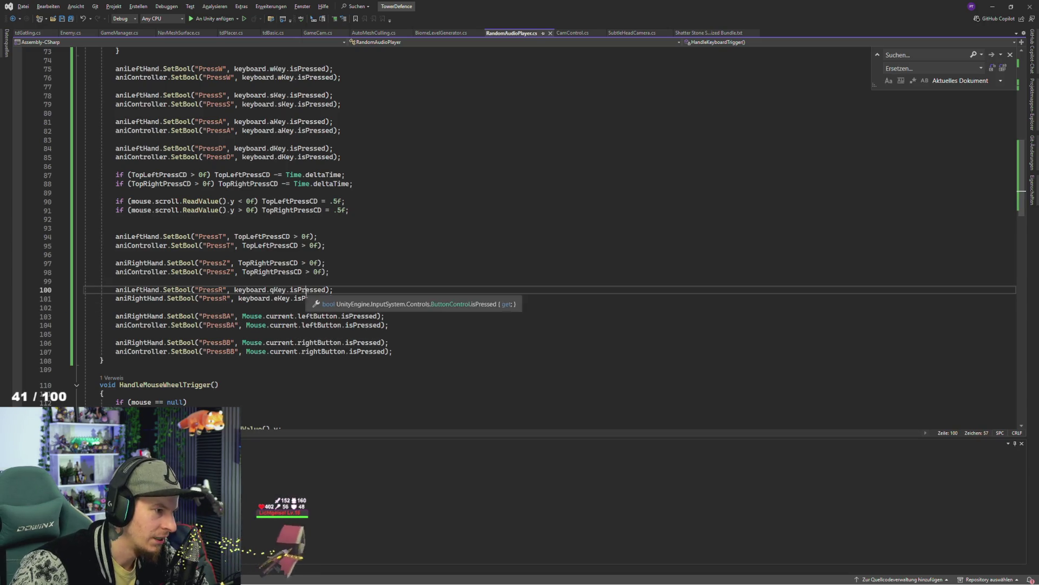
pyautogui.click(306, 325)
pyautogui.click(219, 317)
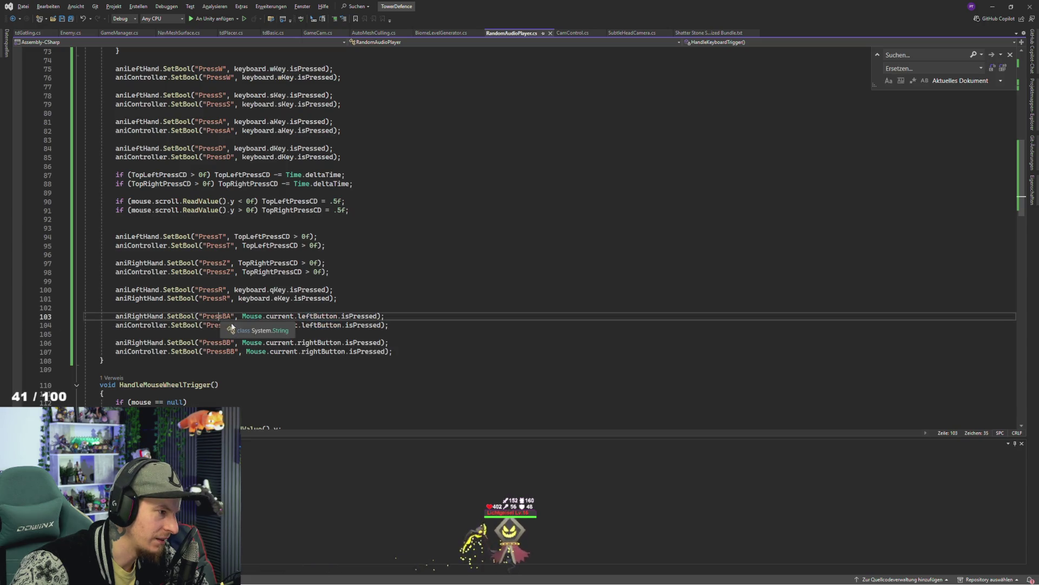
pyautogui.press('Down')
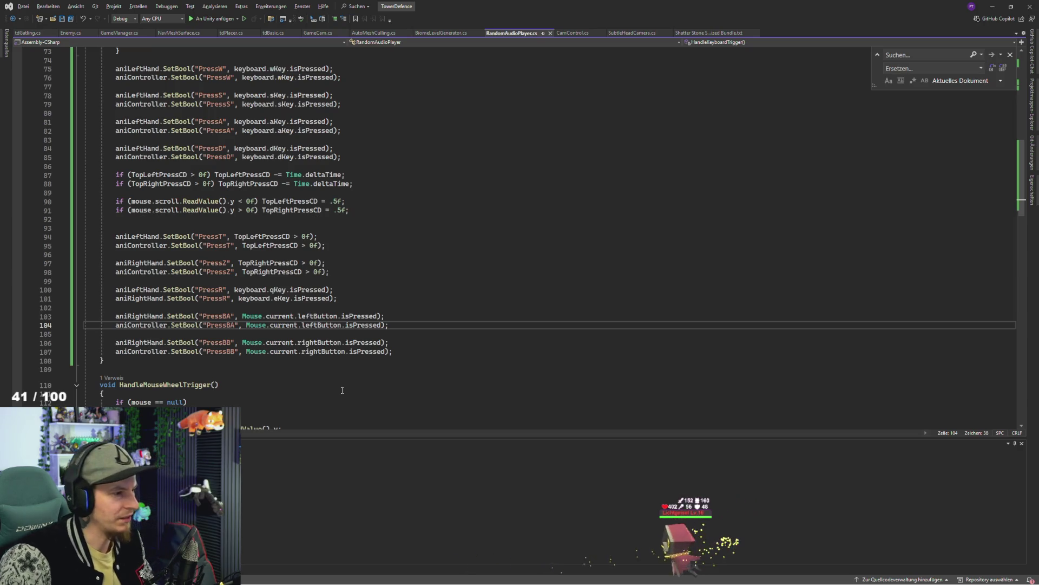
pyautogui.press('BackSpace')
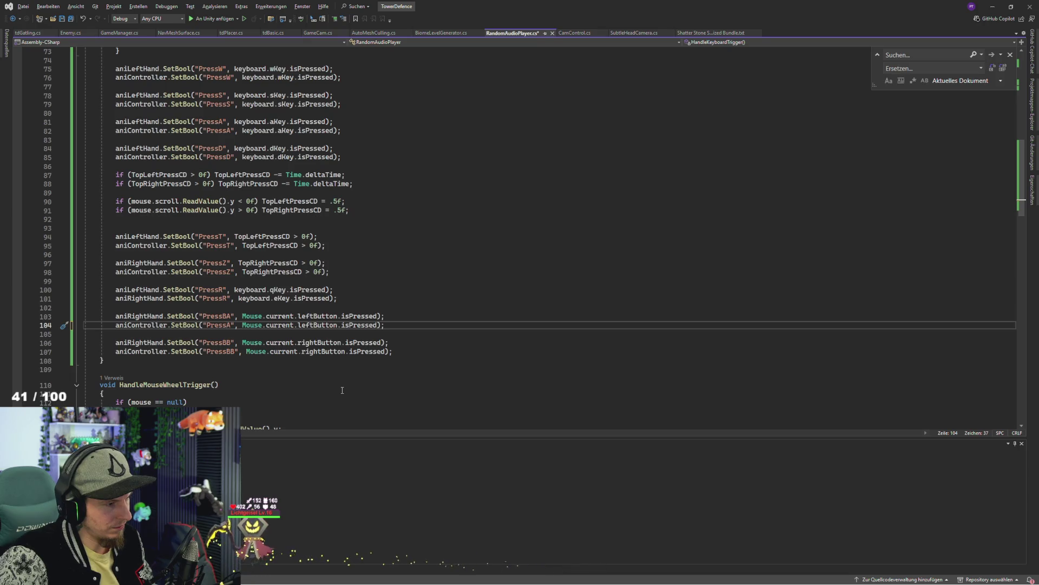
pyautogui.press('BackSpace')
pyautogui.write('BB')
# Save the script and return to Unity so it recompiles
pyautogui.press('Down')
pyautogui.press('Down')
pyautogui.press('Down')
pyautogui.hotkey('ctrl', 's')
pyautogui.hotkey('alt', 'Tab')
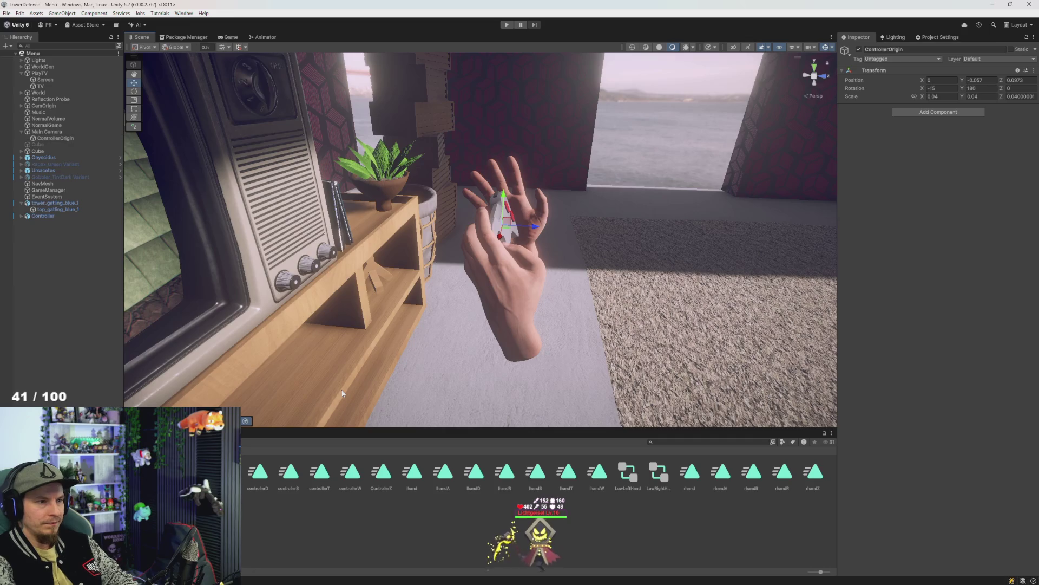
pyautogui.hotkey('ctrl', 'p')
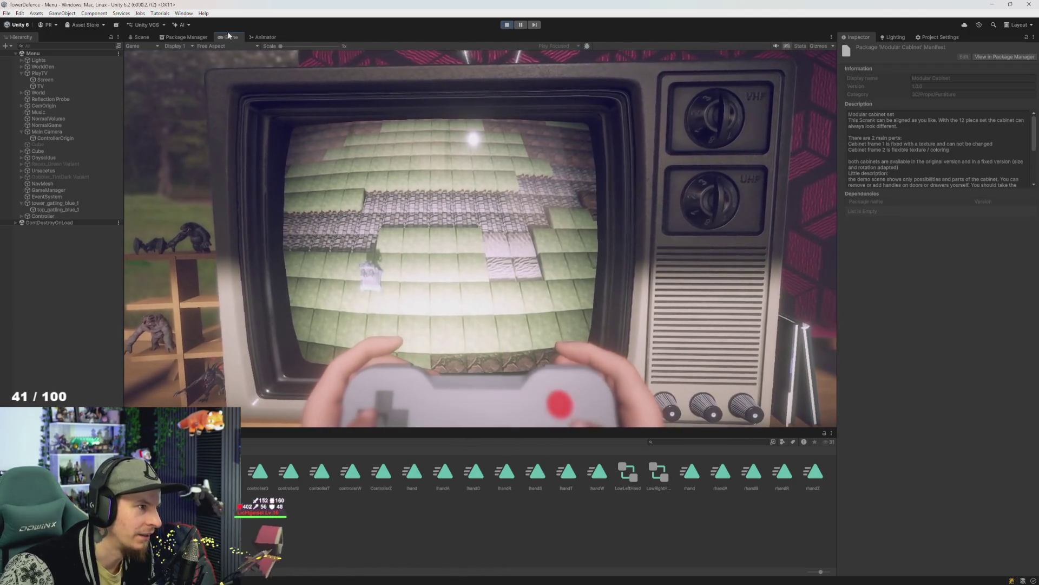
pyautogui.doubleClick(232, 36)
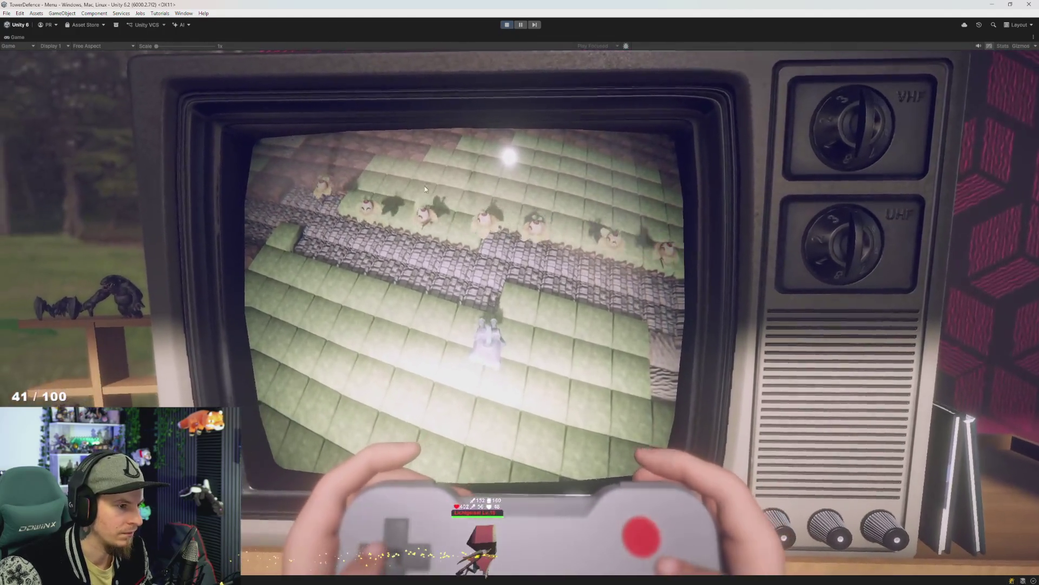
pyautogui.click(506, 24)
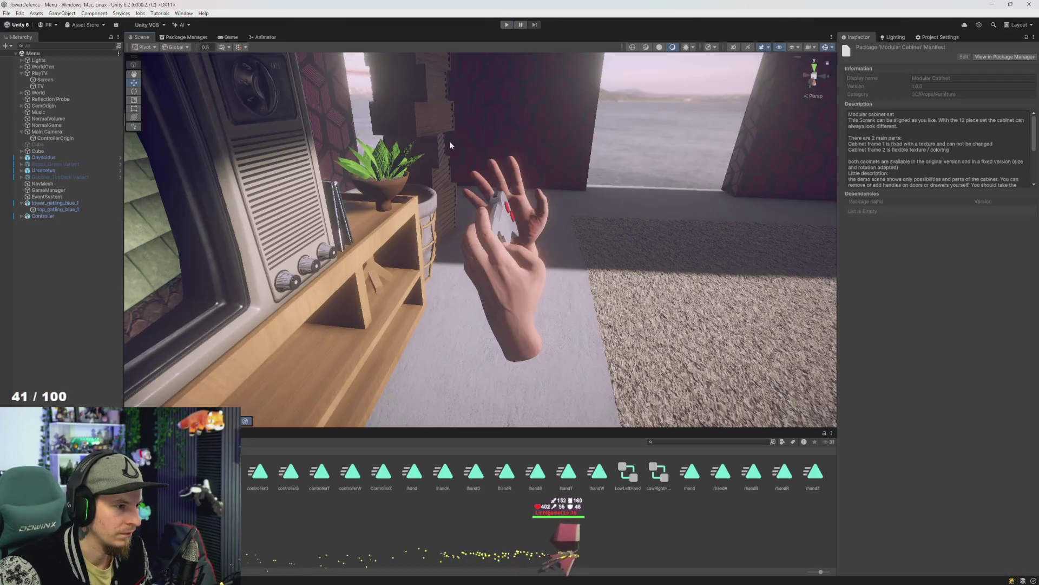
pyautogui.click(48, 132)
pyautogui.moveTo(494, 234)
pyautogui.mouseDown()
pyautogui.moveTo(704, 134)
pyautogui.moveTo(718, 115)
pyautogui.mouseUp()
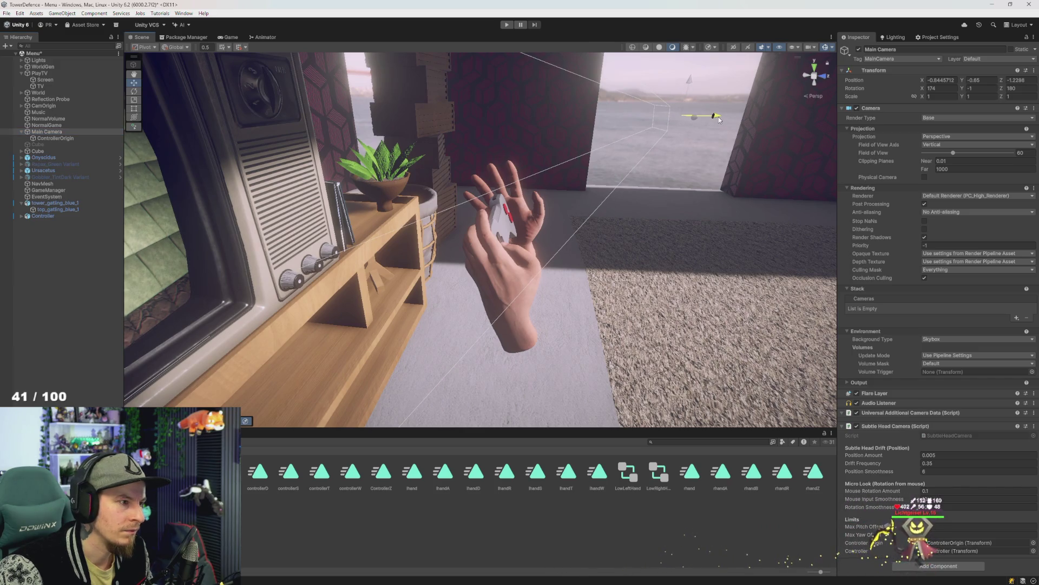
pyautogui.click(506, 24)
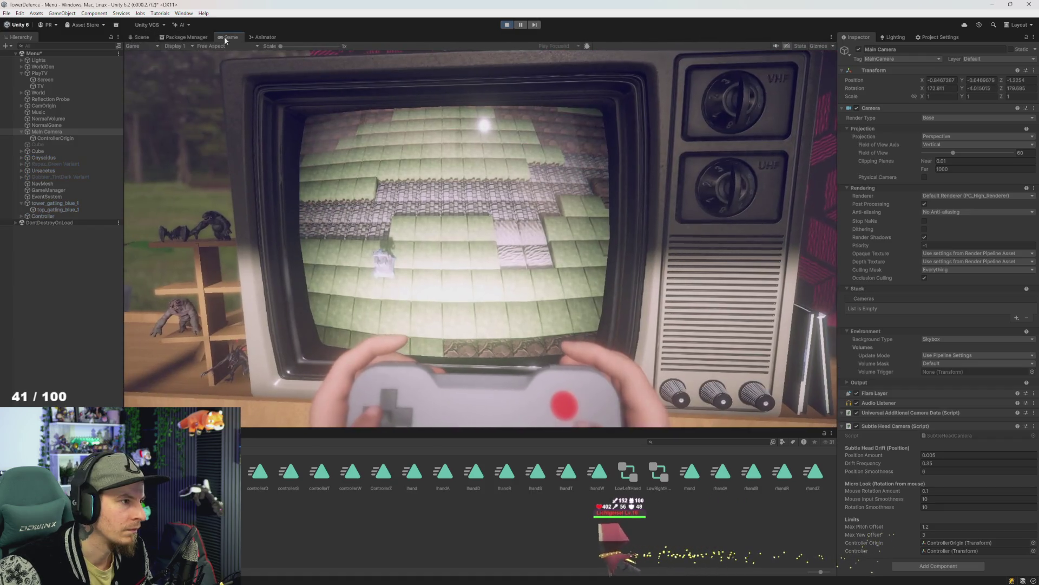
pyautogui.doubleClick(228, 36)
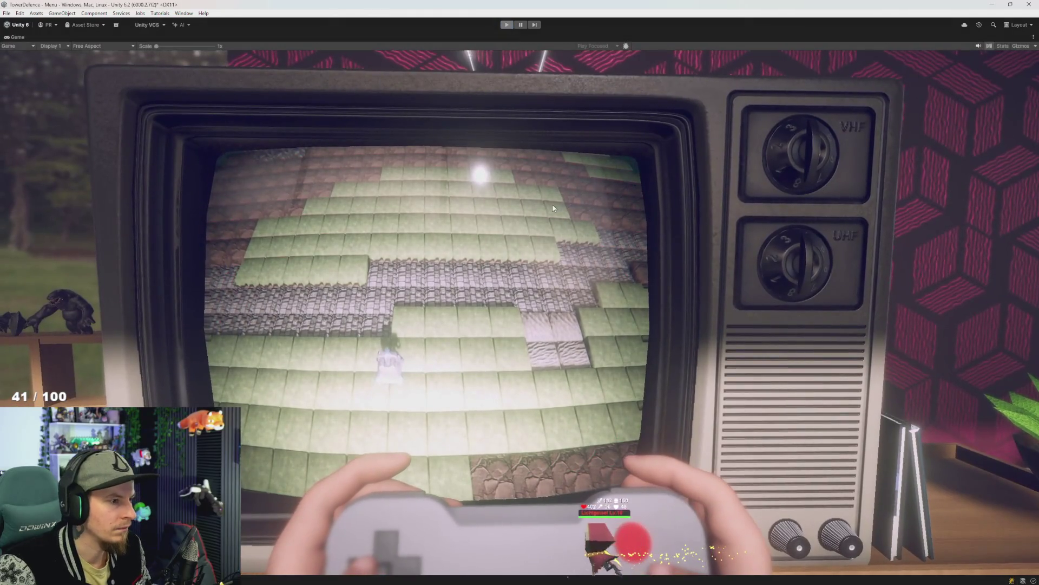
pyautogui.hotkey('ctrl', 'p')
pyautogui.click(573, 206)
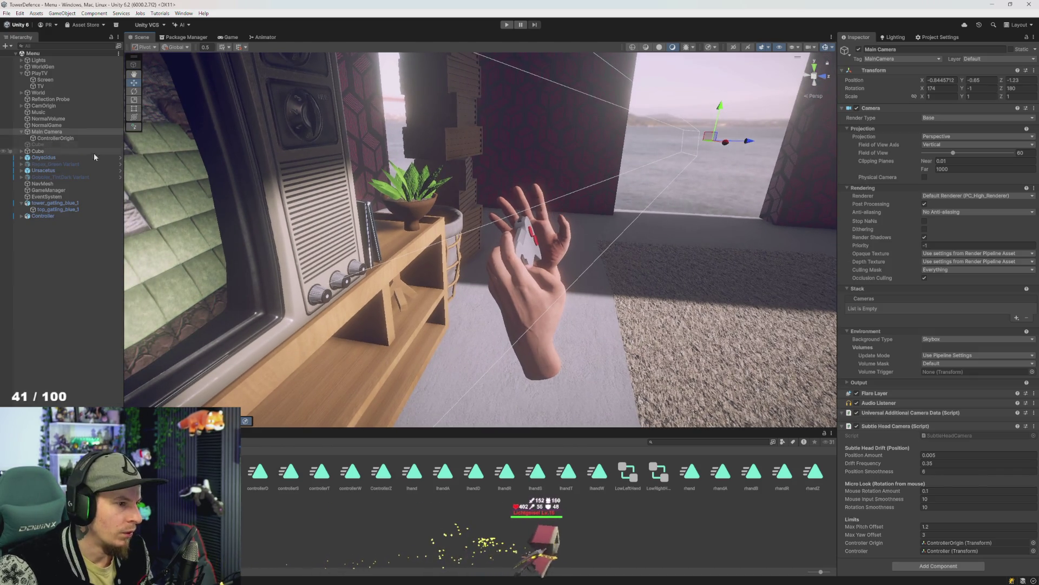
# Orbit the Scene view to face the TV
pyautogui.moveTo(418, 211)
pyautogui.mouseDown()
pyautogui.moveTo(391, 195)
pyautogui.moveTo(426, 226)
pyautogui.moveTo(347, 198)
pyautogui.moveTo(279, 199)
pyautogui.mouseUp()
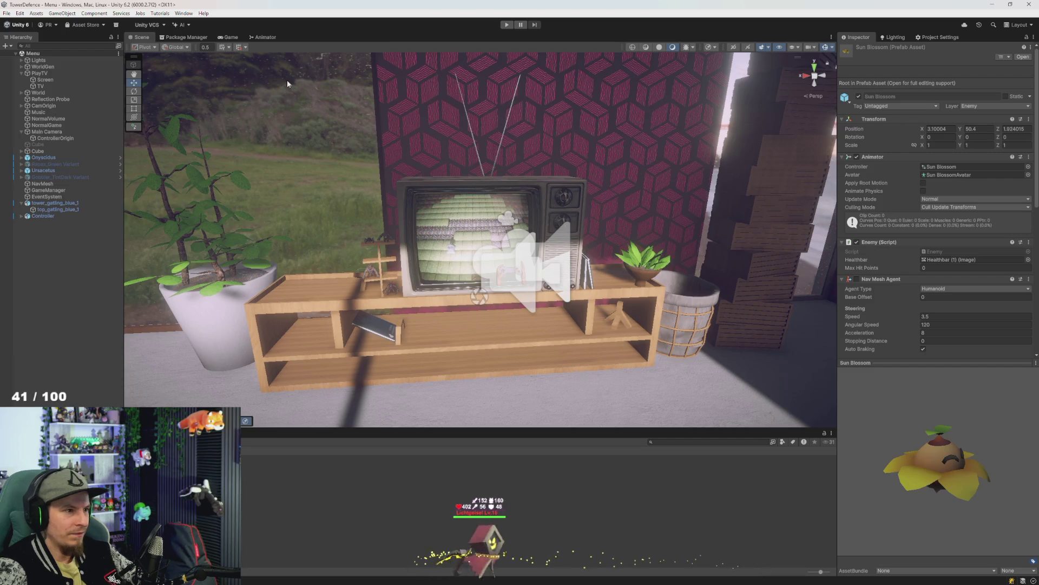
# In the Sun Blossom Animator graph, box-select and delete the lower block of eleven states and transitions
pyautogui.click(263, 36)
pyautogui.scroll(-3, 454, 243)
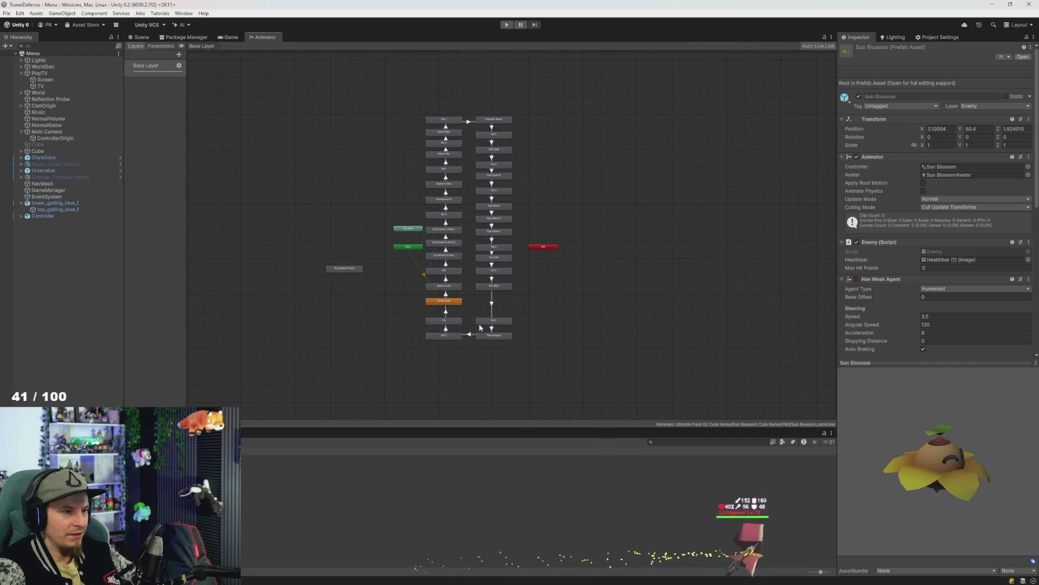
pyautogui.scroll(5, 464, 312)
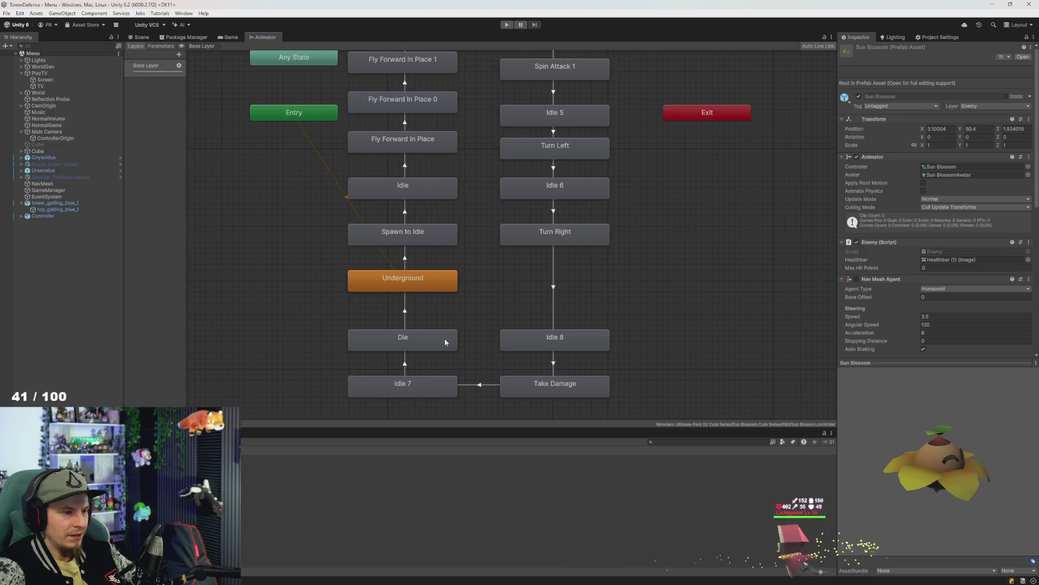
pyautogui.scroll(-2, 434, 324)
pyautogui.moveTo(636, 269); pyautogui.dragTo(631, 331)
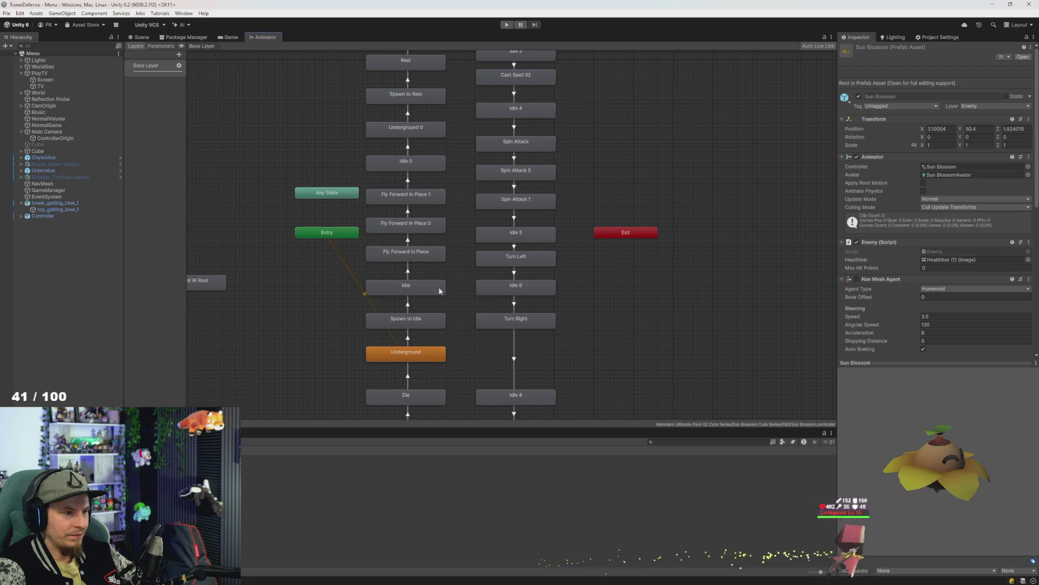
pyautogui.click(424, 258)
pyautogui.scroll(-3, 438, 392)
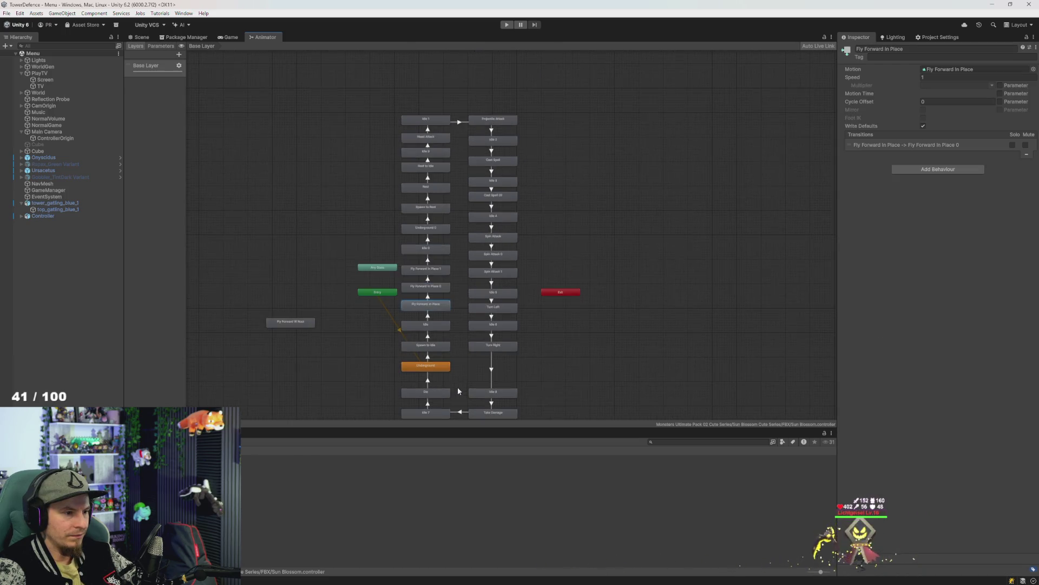
pyautogui.moveTo(557, 393); pyautogui.dragTo(361, 251)
pyautogui.scroll(3, 417, 393)
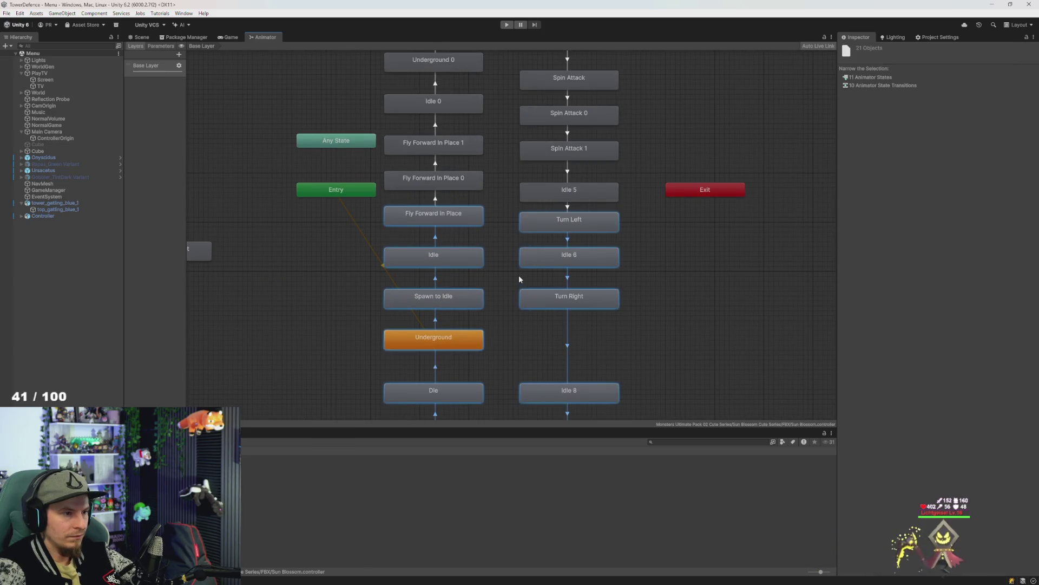
pyautogui.press('Delete')
# Delete the upper left-column states, the attack and idle column, and Fly Forward In Place 1
pyautogui.moveTo(507, 233); pyautogui.dragTo(505, 349)
pyautogui.scroll(1, 464, 225)
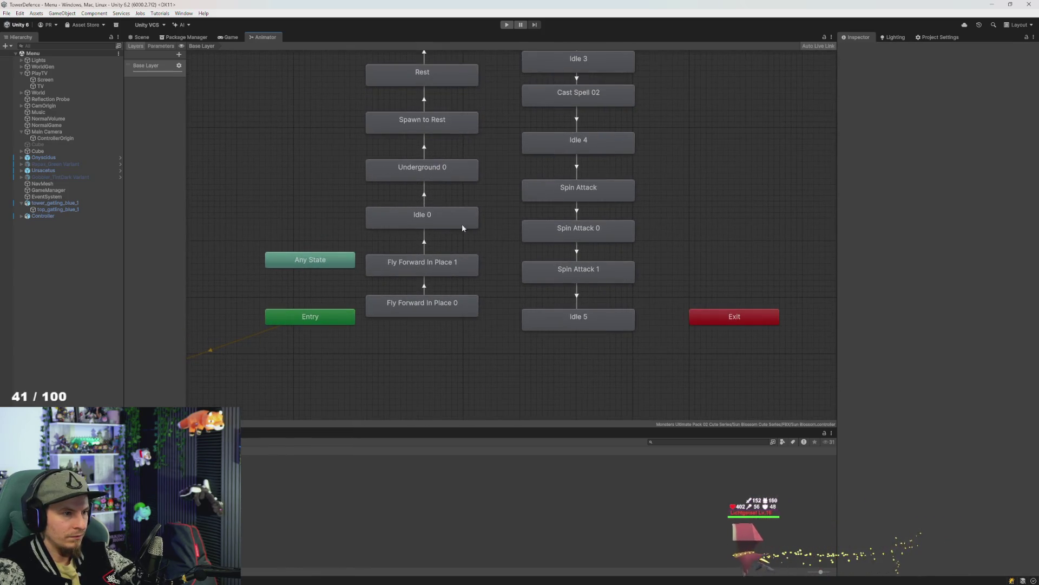
pyautogui.scroll(-2, 518, 243)
pyautogui.moveTo(517, 242)
pyautogui.mouseDown()
pyautogui.moveTo(494, 331)
pyautogui.moveTo(372, 103)
pyautogui.mouseUp()
pyautogui.press('Delete')
pyautogui.moveTo(500, 89)
pyautogui.mouseDown()
pyautogui.moveTo(564, 378)
pyautogui.moveTo(593, 418)
pyautogui.mouseUp()
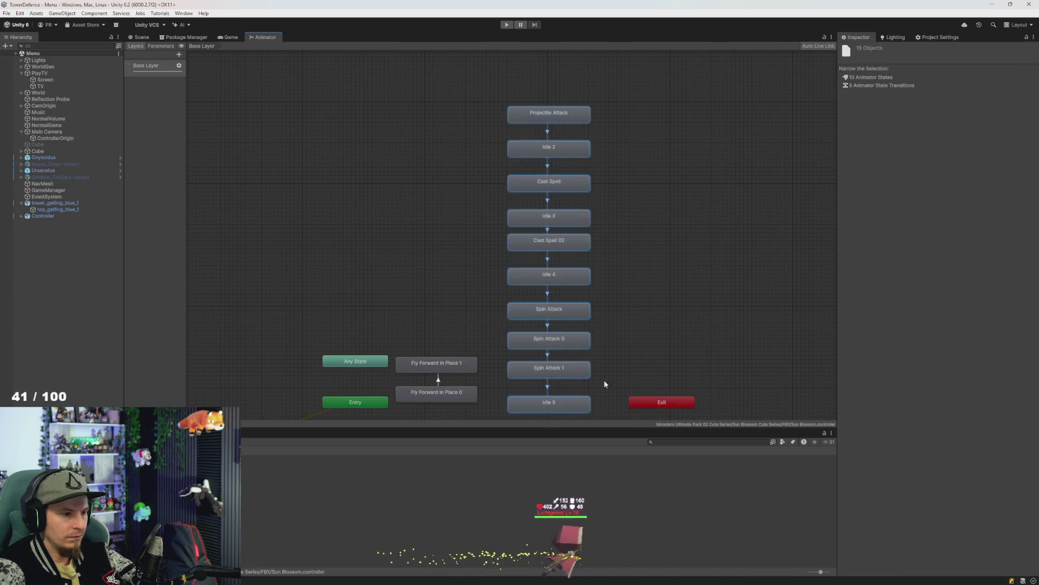
pyautogui.scroll(-3, 603, 336)
pyautogui.press('Delete')
pyautogui.scroll(3, 521, 309)
pyautogui.click(492, 262)
pyautogui.press('Delete')
# Make Fly Forward In Place 0 the layer default state
pyautogui.rightClick(485, 293)
pyautogui.click(444, 317)
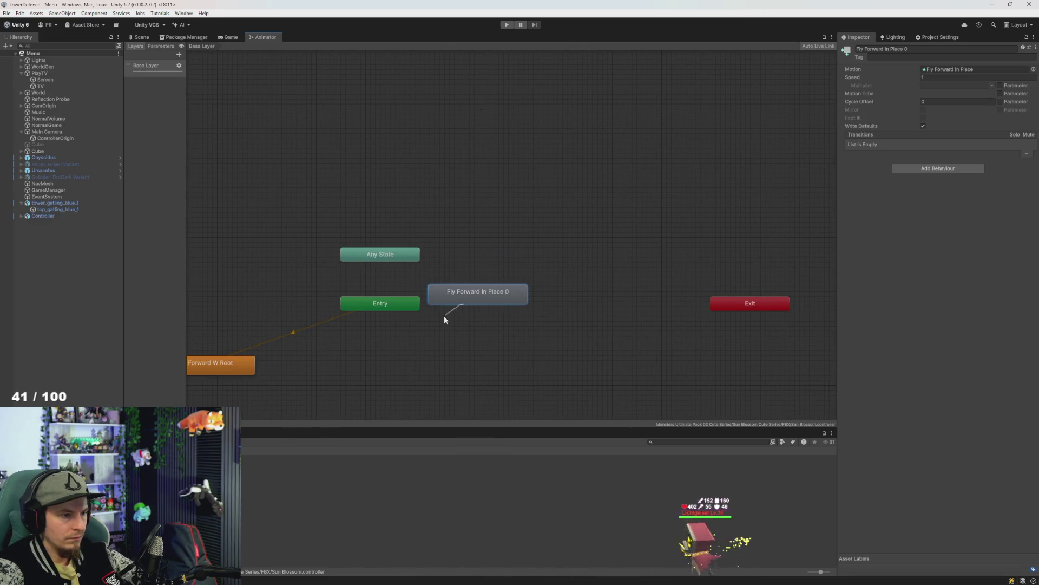
pyautogui.rightClick(505, 328)
pyautogui.rightClick(508, 289)
pyautogui.click(351, 358)
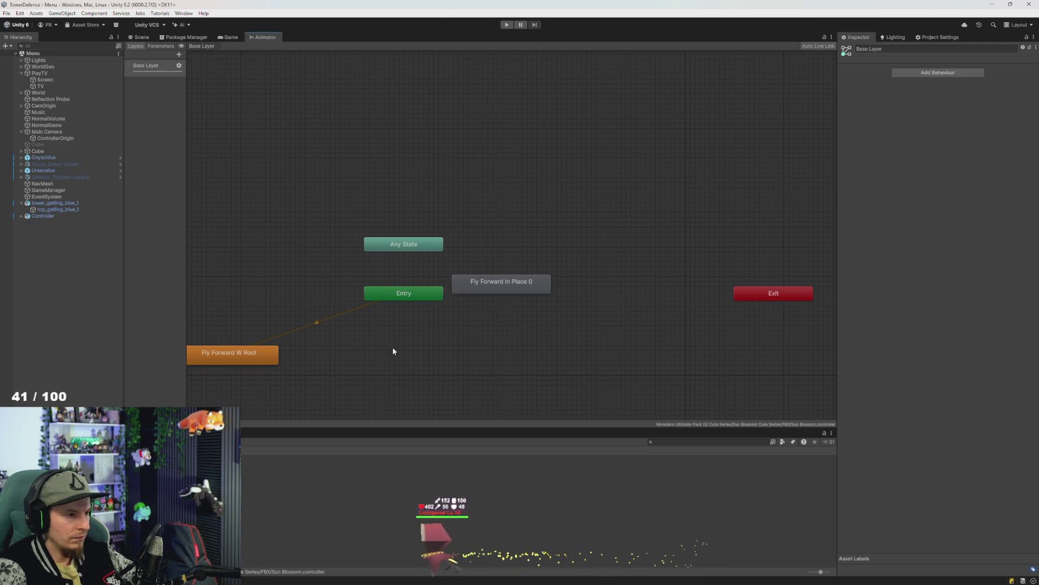
pyautogui.click(500, 286)
pyautogui.press('Delete')
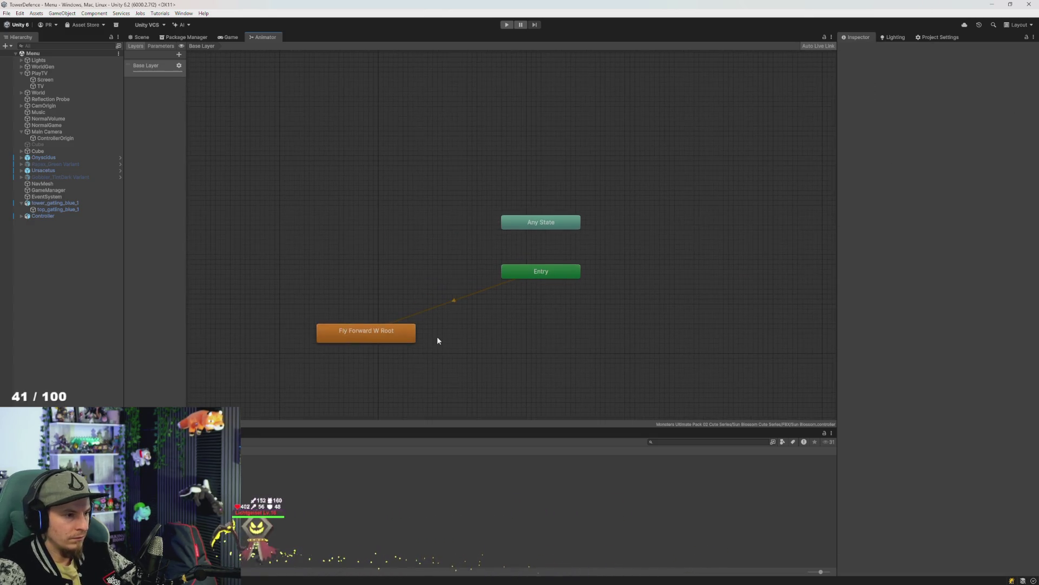
pyautogui.hotkey('ctrl', 'z')
pyautogui.rightClick(643, 265)
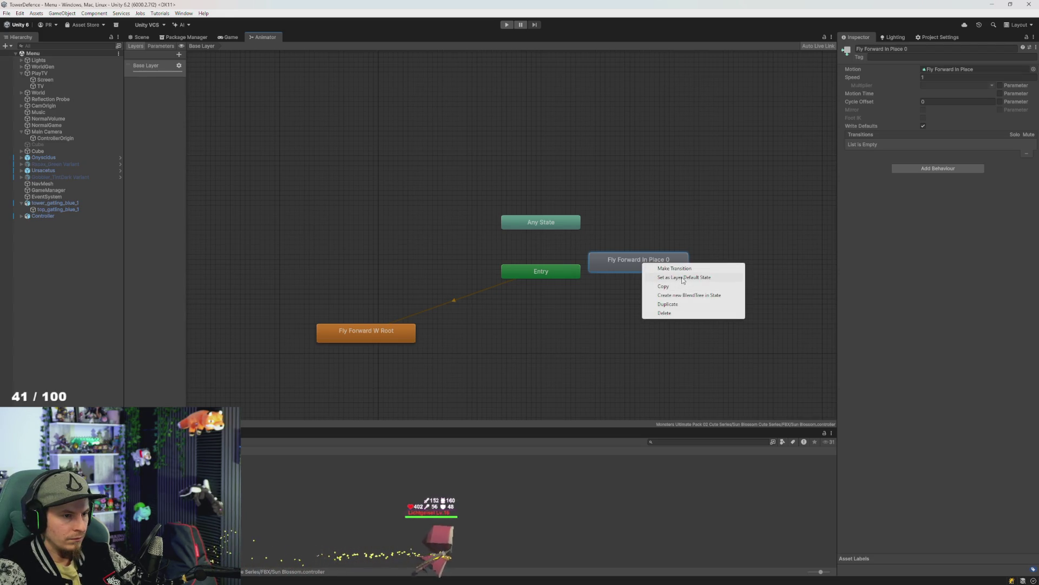
pyautogui.click(683, 277)
# Delete the Fly Forward W Root state and start the game to test the animator
pyautogui.click(363, 335)
pyautogui.press('Delete')
pyautogui.click(507, 24)
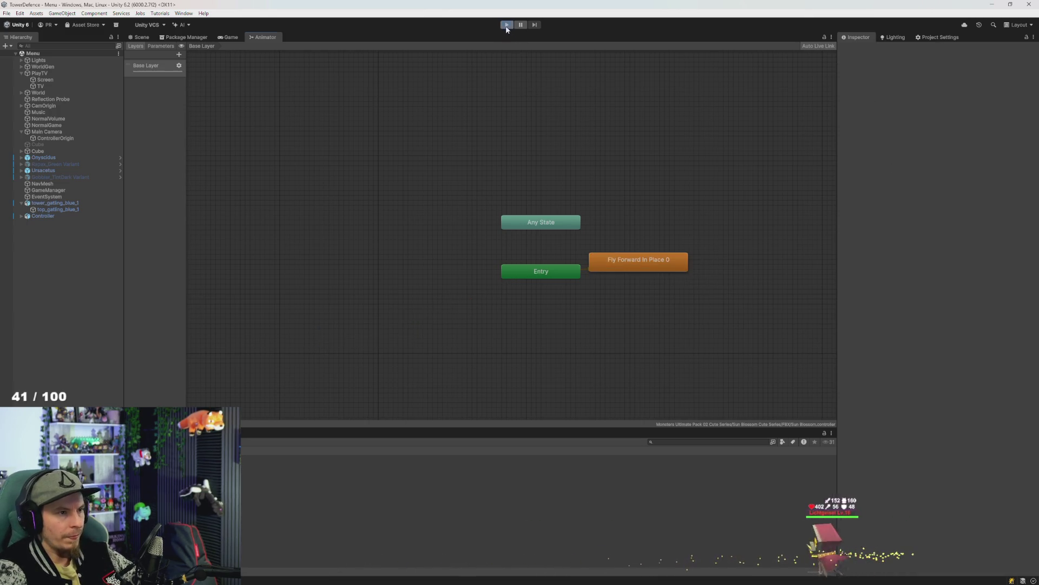